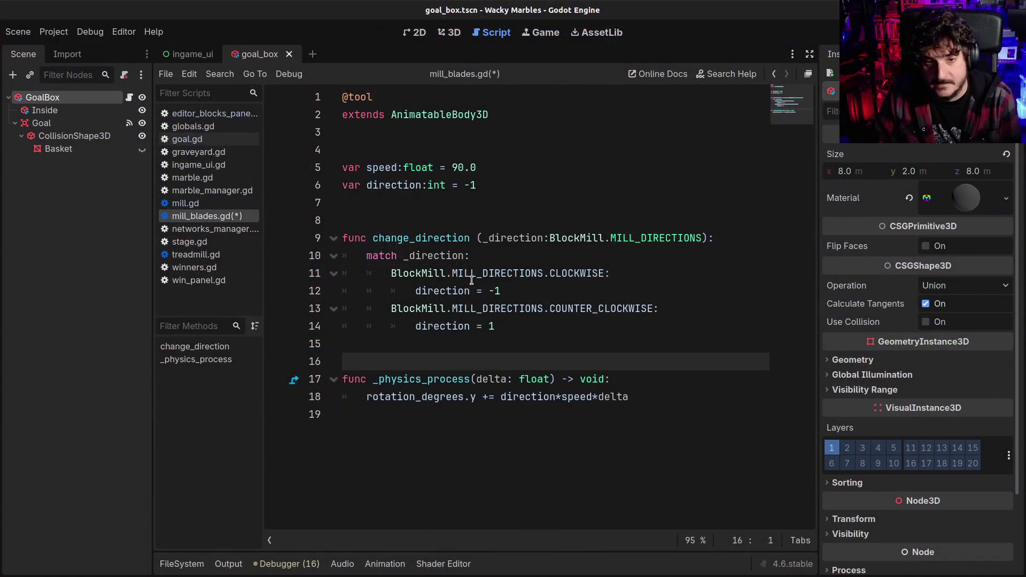
- Read mill_blades.gd lines 10–15: the MILL_DIRECTIONS case, the match statement and the BlockMill class
click(468, 279)
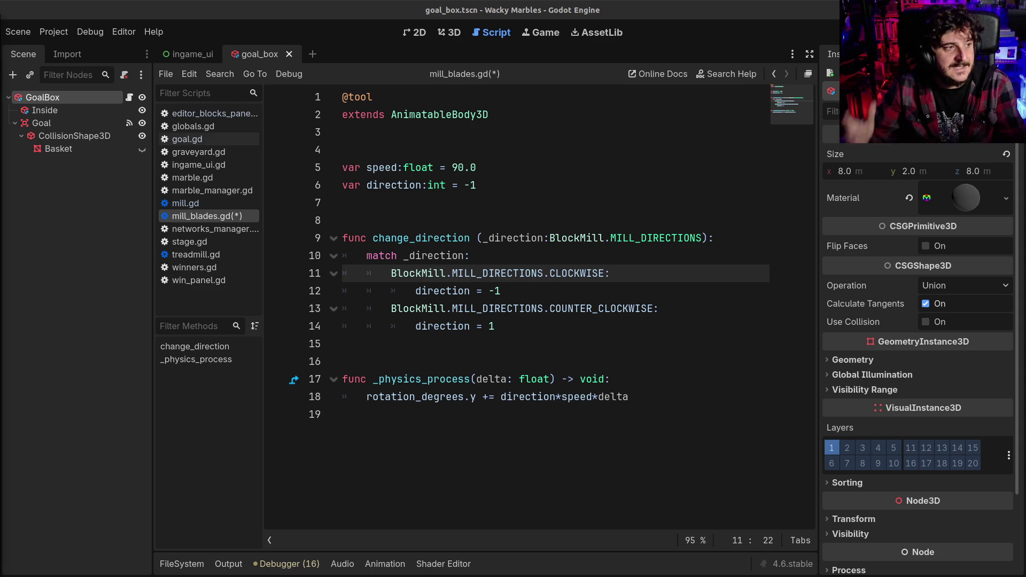
click(470, 255)
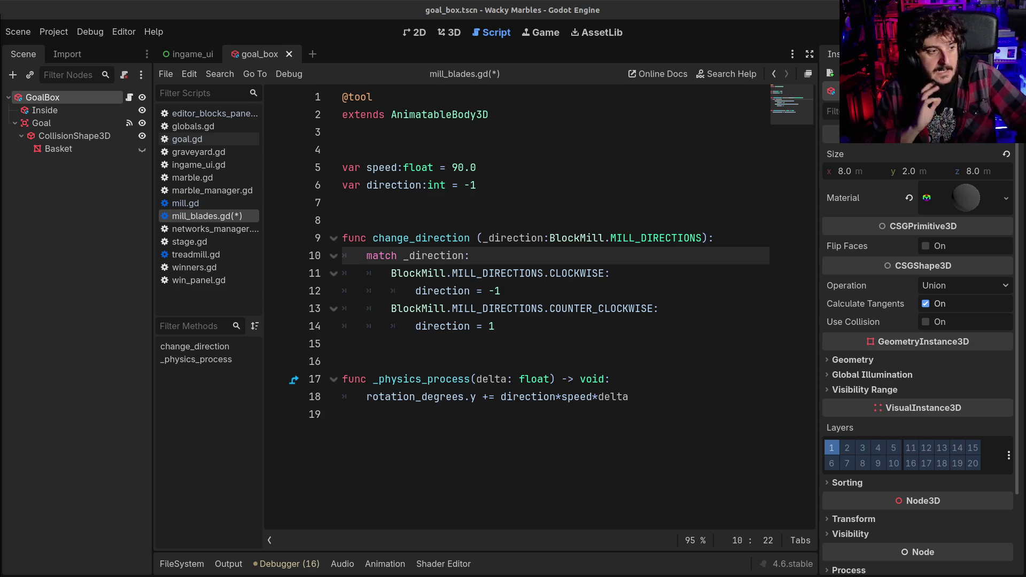
click(422, 302)
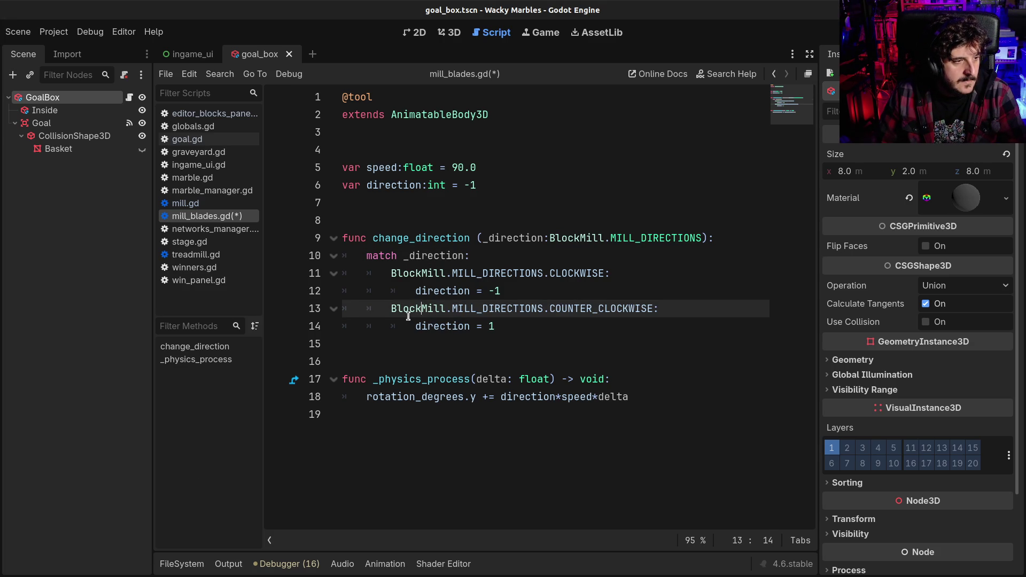
click(402, 335)
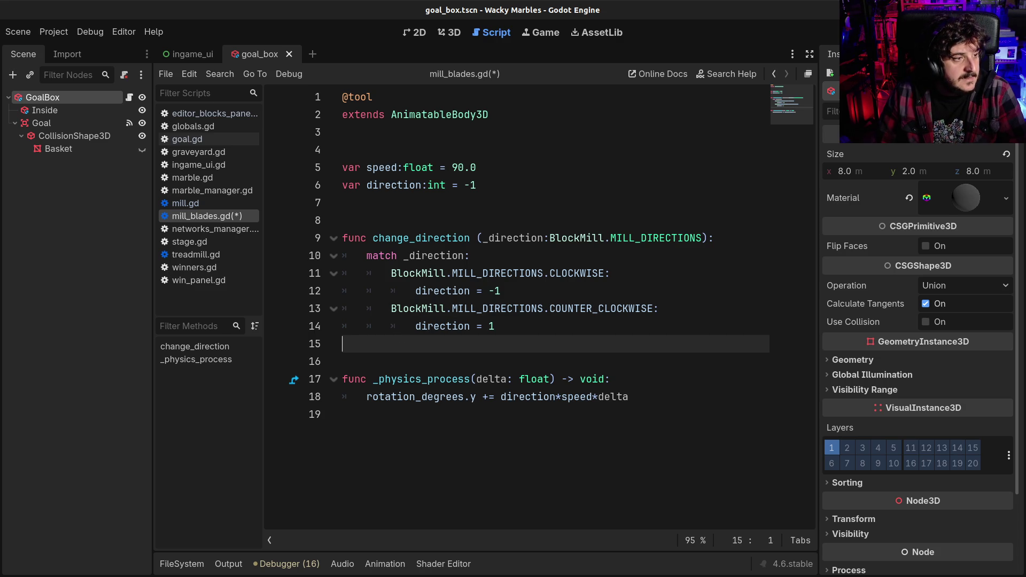
click(458, 256)
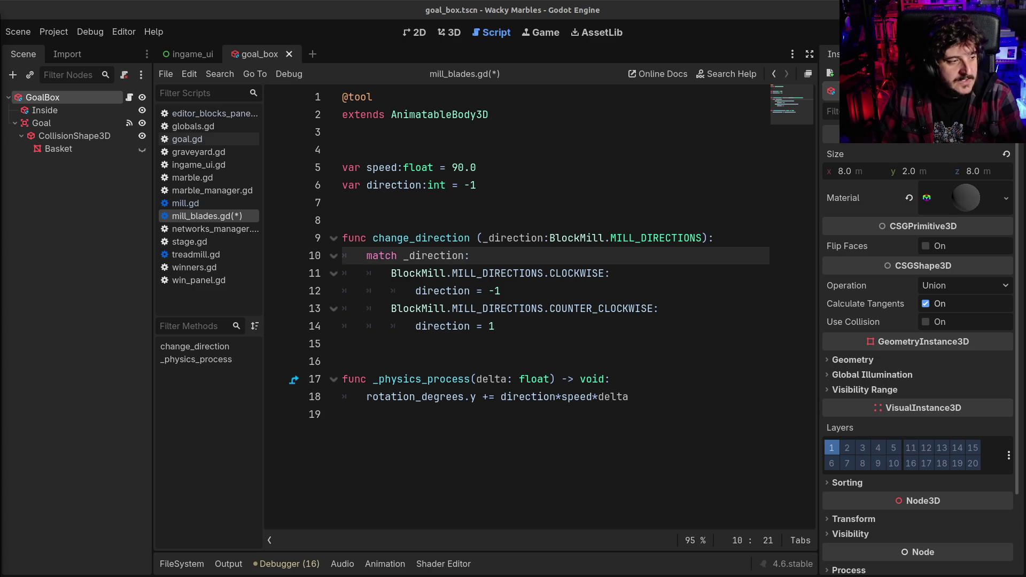
- Check the _direction value on line 10, then view the goal_box basket in the 3D workspace
click(443, 255)
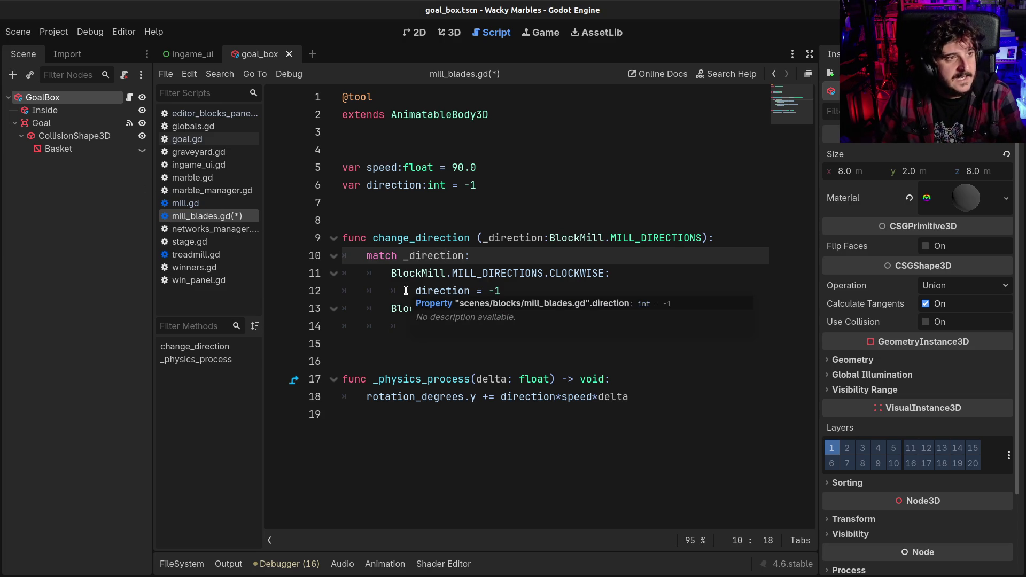
click(373, 361)
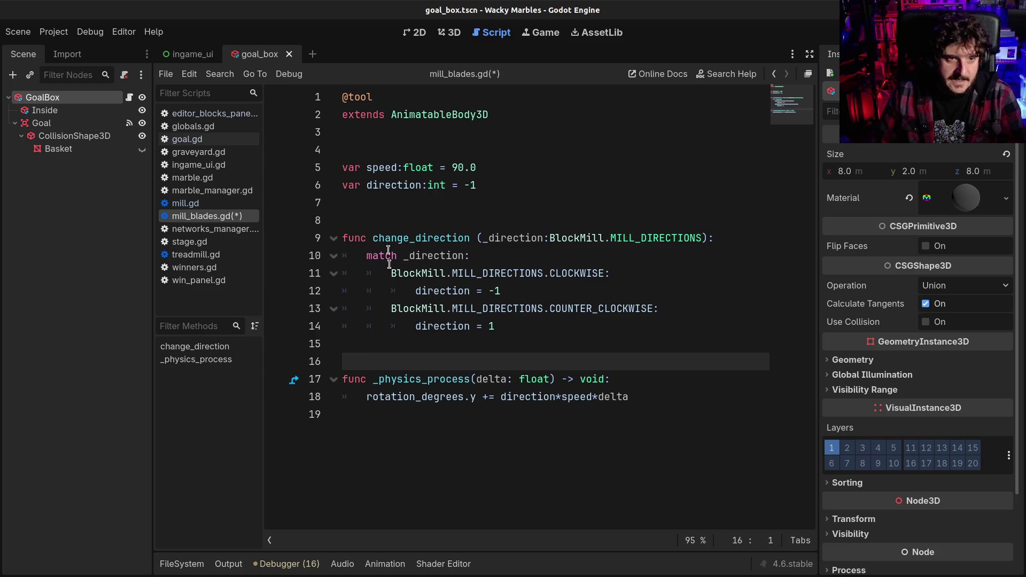
click(450, 32)
mouse_move(510, 339)
mouse_down()
mouse_move(293, 272)
mouse_move(293, 295)
mouse_move(374, 256)
mouse_move(437, 246)
mouse_up()
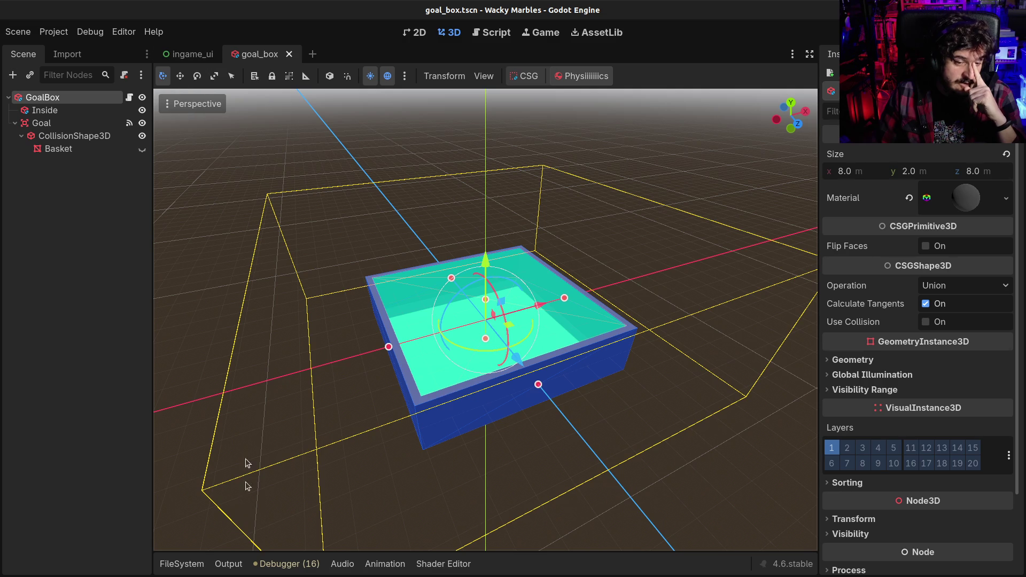
- Show the FileSystem dock at res://scenes/blocks
click(160, 565)
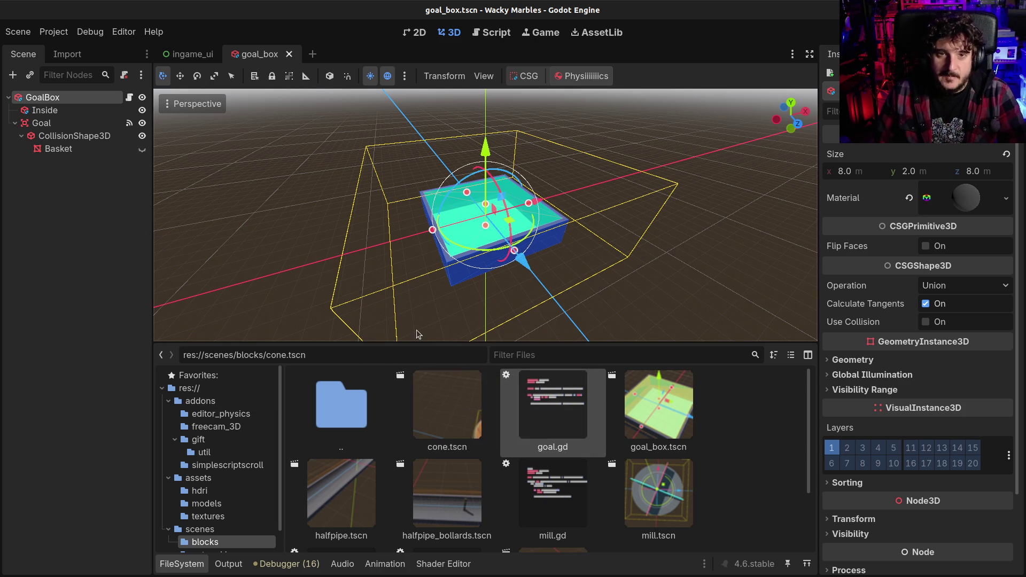
- Open halfpipe.tscn from the blocks folder and orbit around its long tube from several angles
scroll(350, 497, down, 2)
double_click(355, 430)
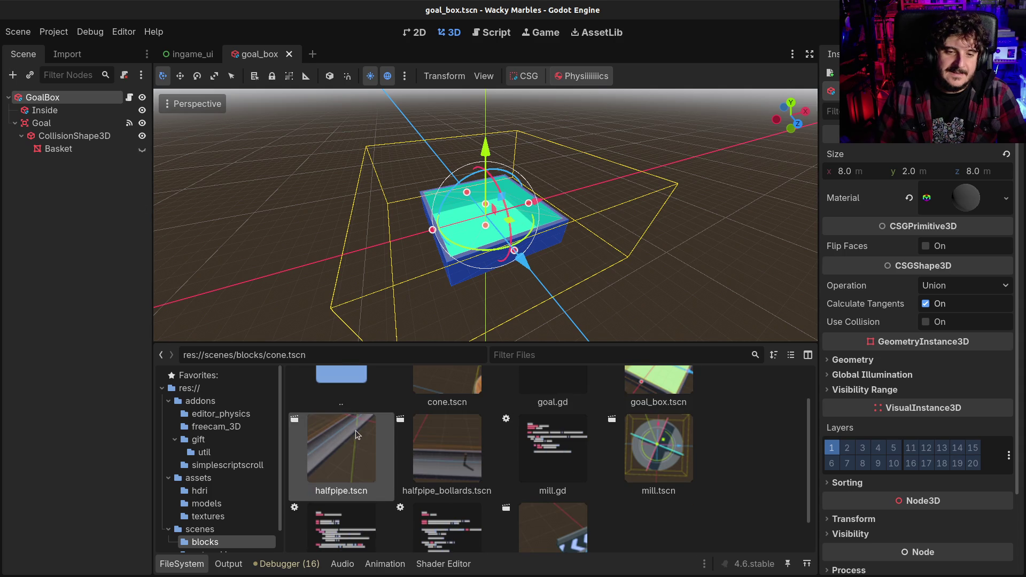
mouse_move(580, 246)
mouse_down()
mouse_move(598, 281)
mouse_move(636, 222)
mouse_move(351, 206)
mouse_up()
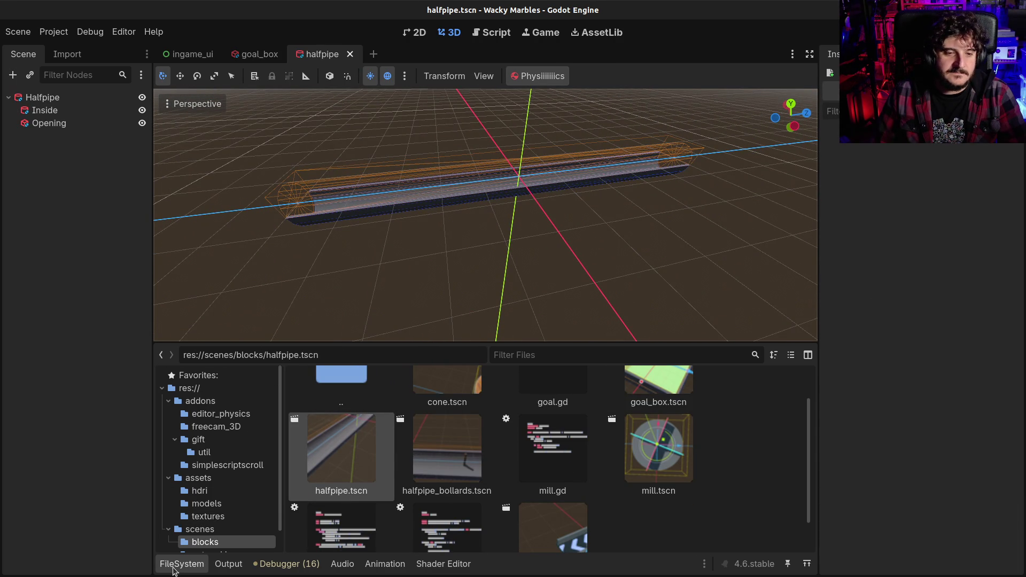
click(173, 565)
mouse_move(313, 368)
mouse_down()
mouse_move(458, 319)
mouse_move(495, 276)
mouse_move(366, 315)
mouse_move(486, 291)
mouse_move(321, 291)
mouse_move(259, 268)
mouse_move(452, 283)
mouse_move(380, 330)
mouse_move(327, 318)
mouse_up()
scroll(392, 287, down, 4)
mouse_move(434, 280)
mouse_down()
mouse_move(413, 258)
mouse_move(358, 259)
mouse_up()
mouse_move(465, 244)
mouse_down()
mouse_move(472, 256)
mouse_move(456, 236)
mouse_up()
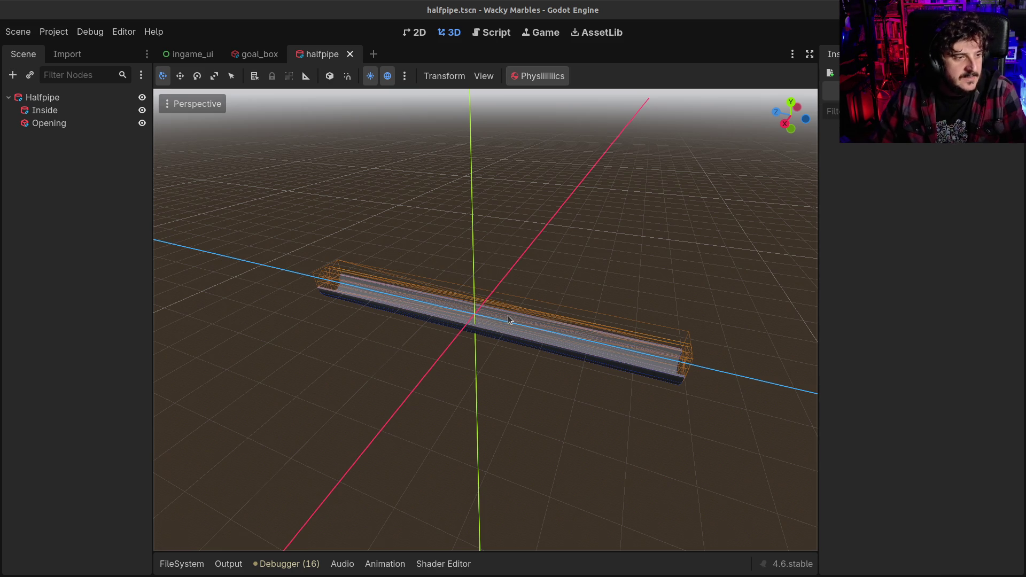
mouse_move(508, 315)
mouse_down()
mouse_move(401, 323)
mouse_move(242, 304)
mouse_up()
mouse_move(483, 362)
mouse_down()
mouse_move(411, 441)
mouse_move(356, 310)
mouse_move(492, 224)
mouse_move(591, 197)
mouse_move(522, 240)
mouse_up()
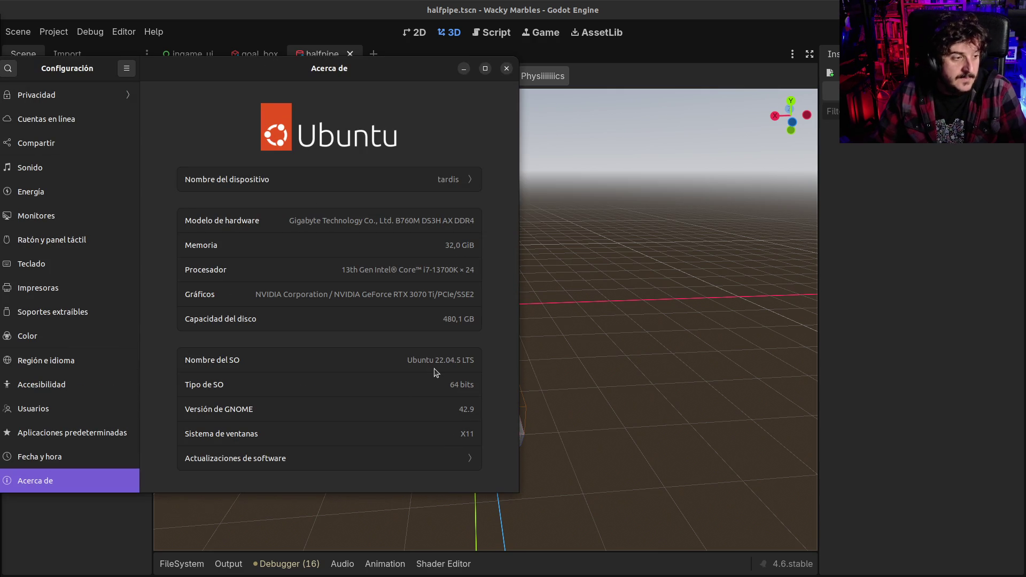
click(506, 68)
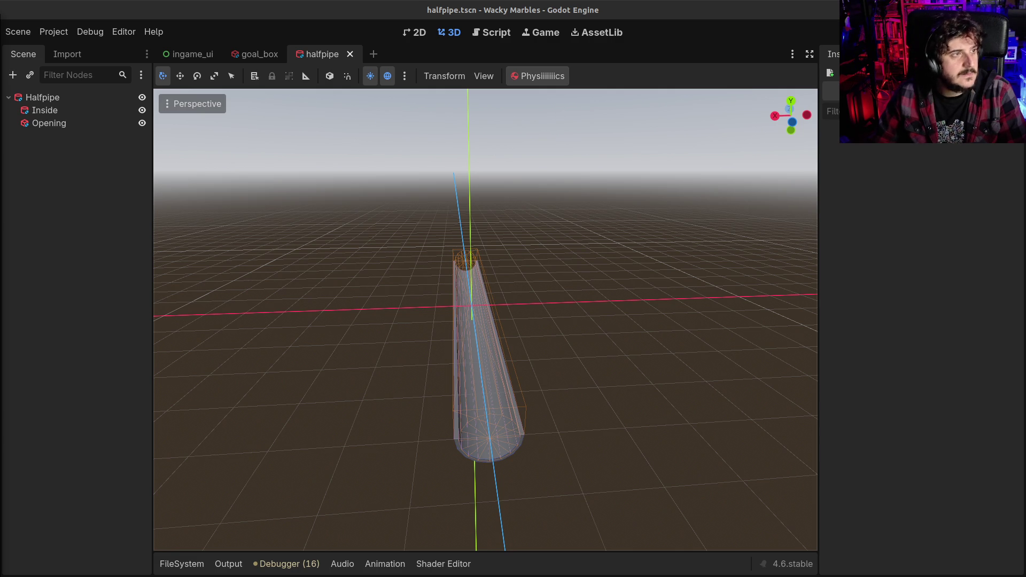
- Switch to the JDK-8046132 issue page and select, then deselect, its Created and Updated dates
key(alt+Tab)
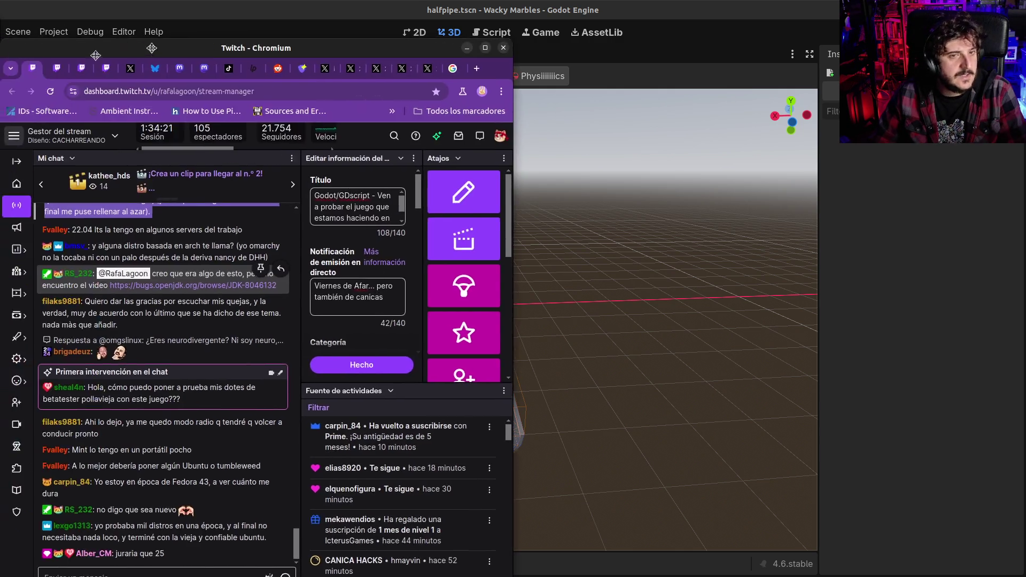
key(alt+Tab)
key(alt+Tab)
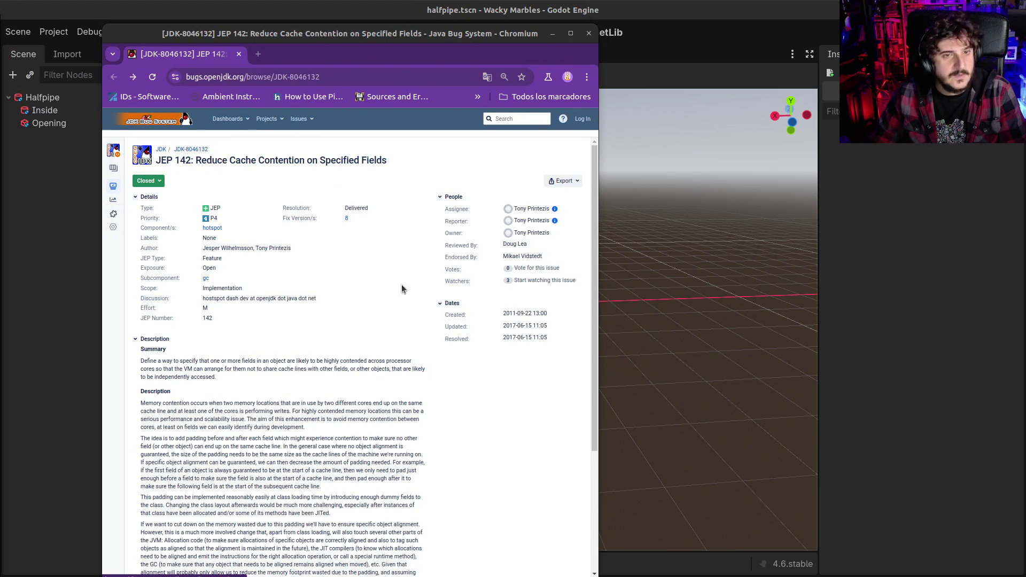
drag(450, 315, 549, 340)
click(549, 339)
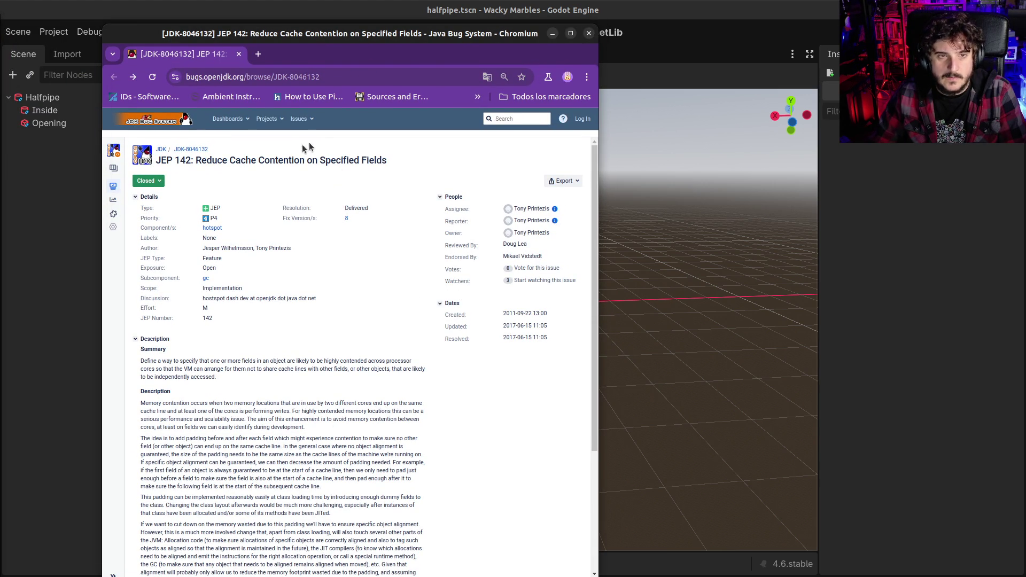
drag(259, 161, 341, 160)
click(341, 160)
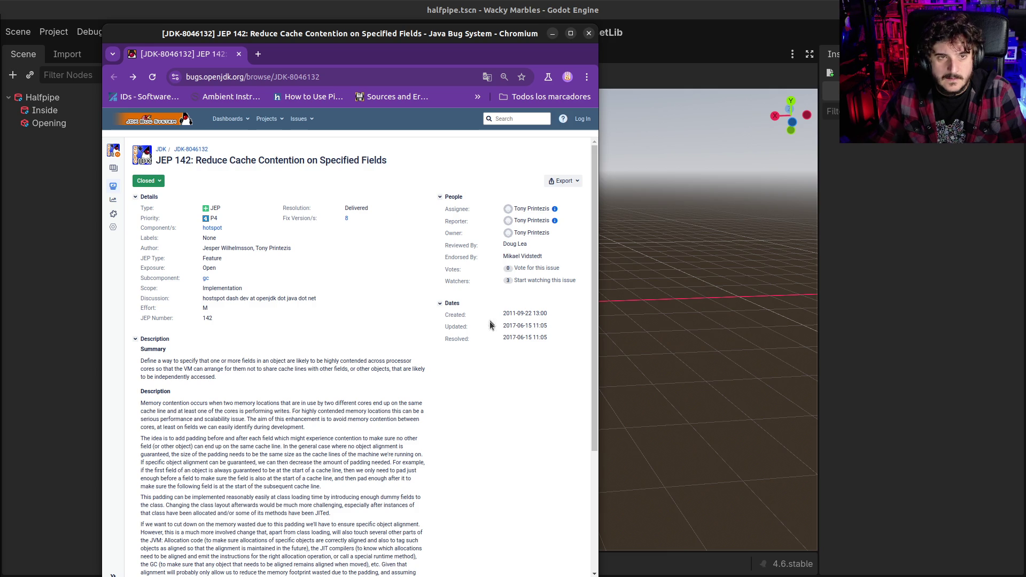
drag(449, 314, 549, 315)
click(450, 315)
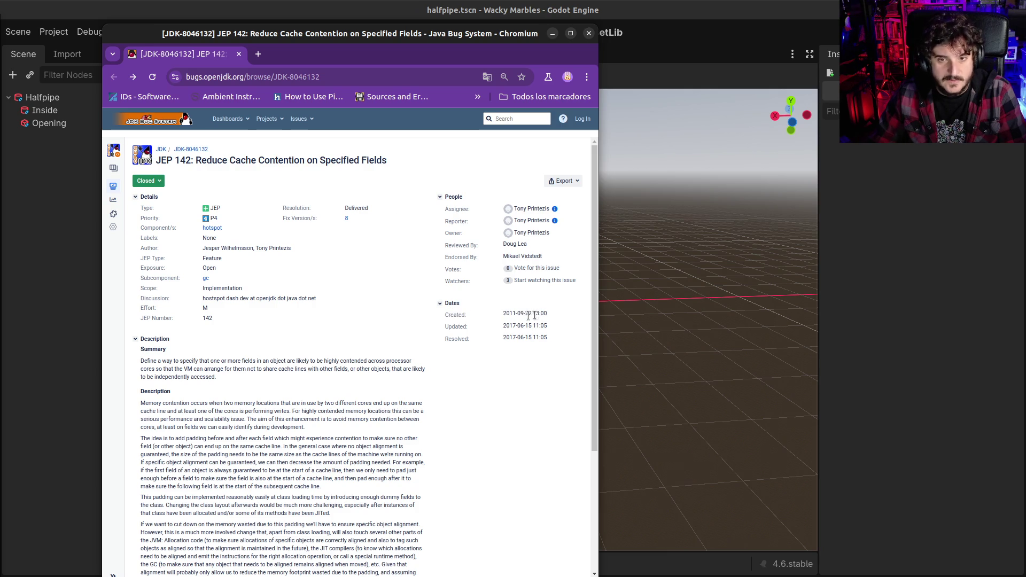
mouse_move(450, 315)
mouse_down()
mouse_move(553, 321)
mouse_move(546, 335)
mouse_move(524, 315)
mouse_up()
click(546, 336)
- Visit the Fix Version 8 search, return to the JEP 142 page, then close Chromium
click(134, 77)
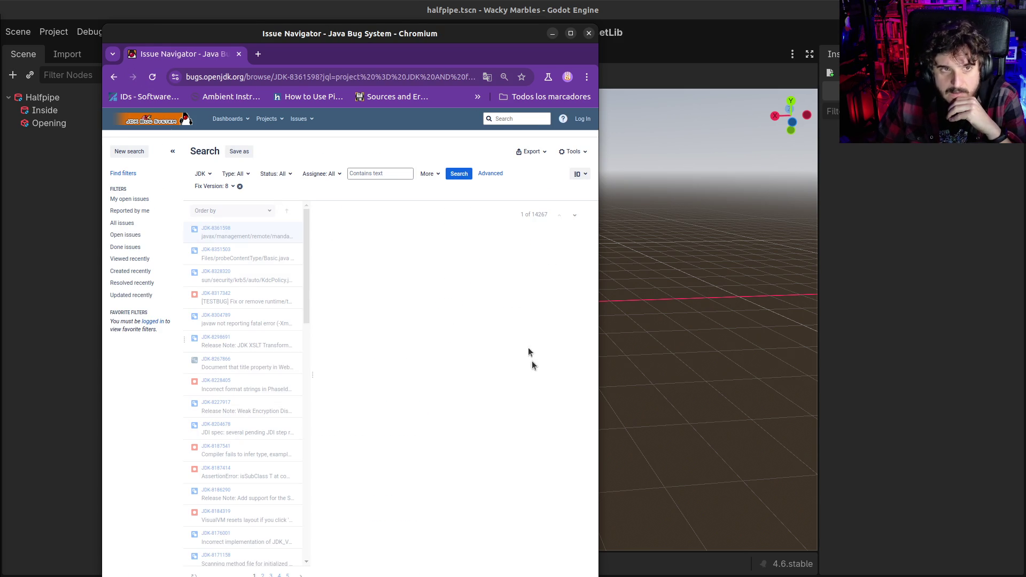
drag(548, 388, 566, 434)
click(563, 431)
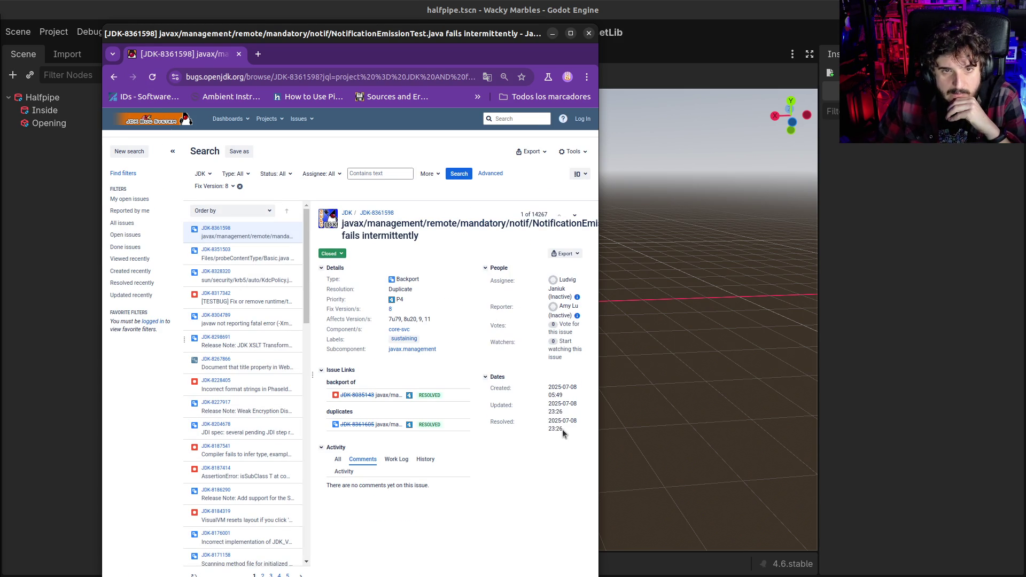
click(113, 77)
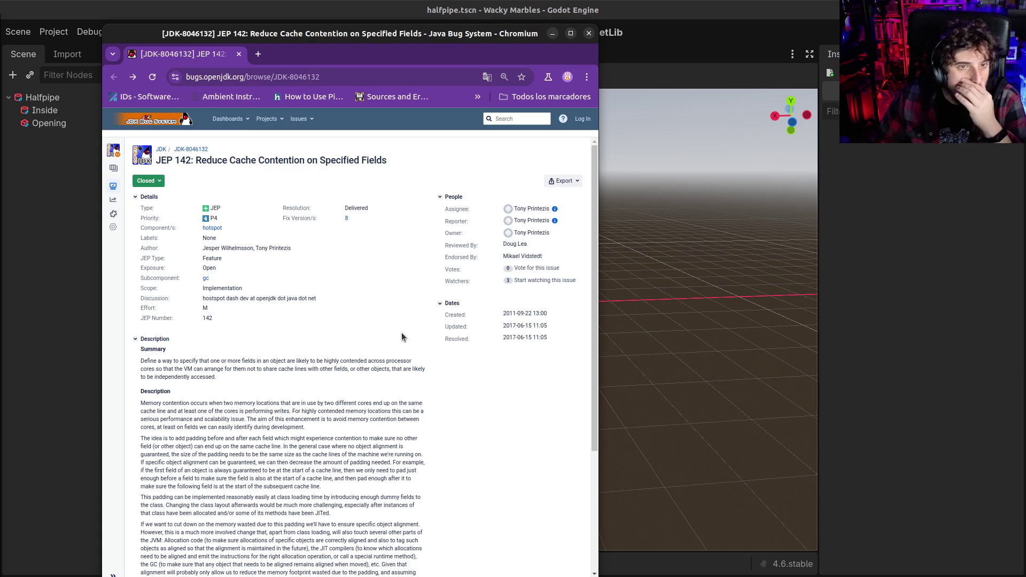
drag(506, 313, 547, 314)
click(523, 330)
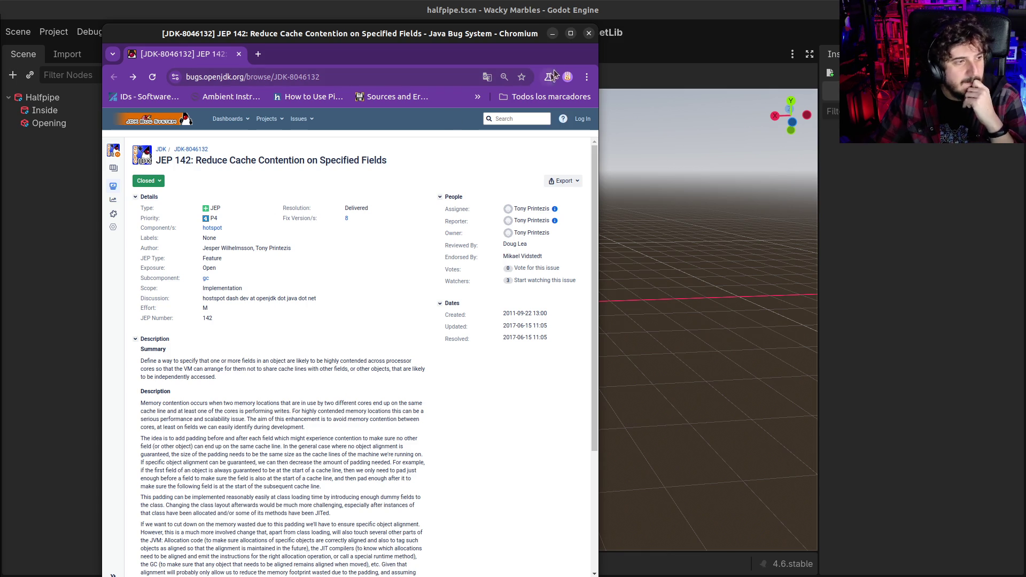
click(589, 33)
- Orbit until the halfpipe runs diagonally, then drag the ImgBB meme page over the editor
mouse_move(577, 382)
mouse_down()
mouse_move(433, 396)
mouse_move(494, 371)
mouse_move(605, 379)
mouse_up()
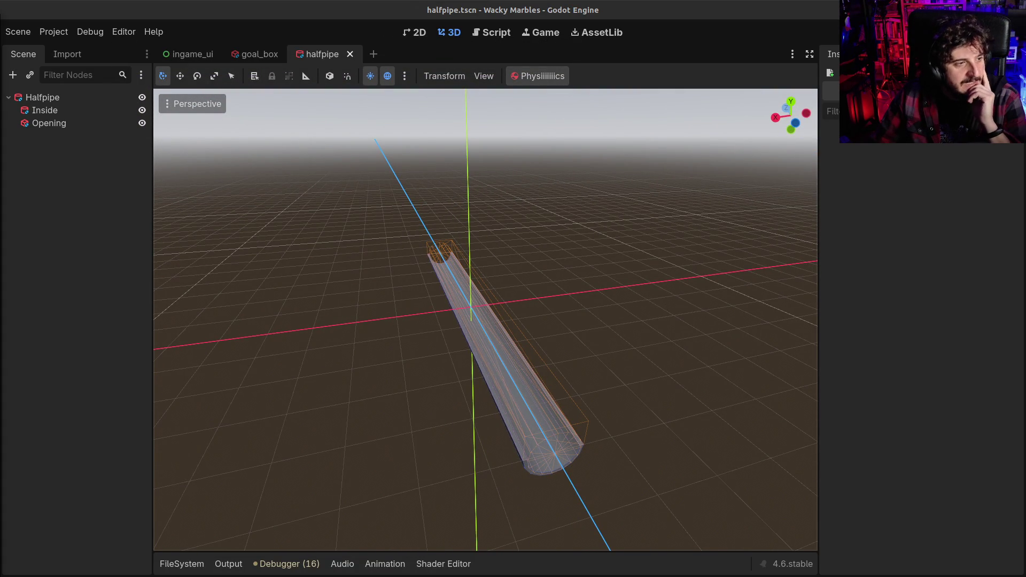
mouse_move(455, 270)
mouse_down()
mouse_move(552, 295)
mouse_move(534, 275)
mouse_up()
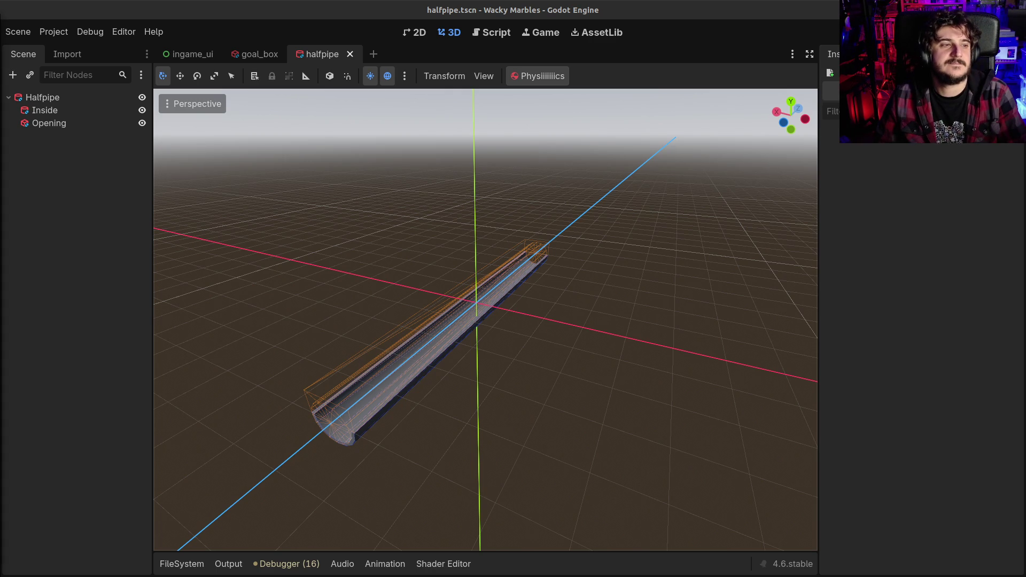
drag(0, 78, 453, 78)
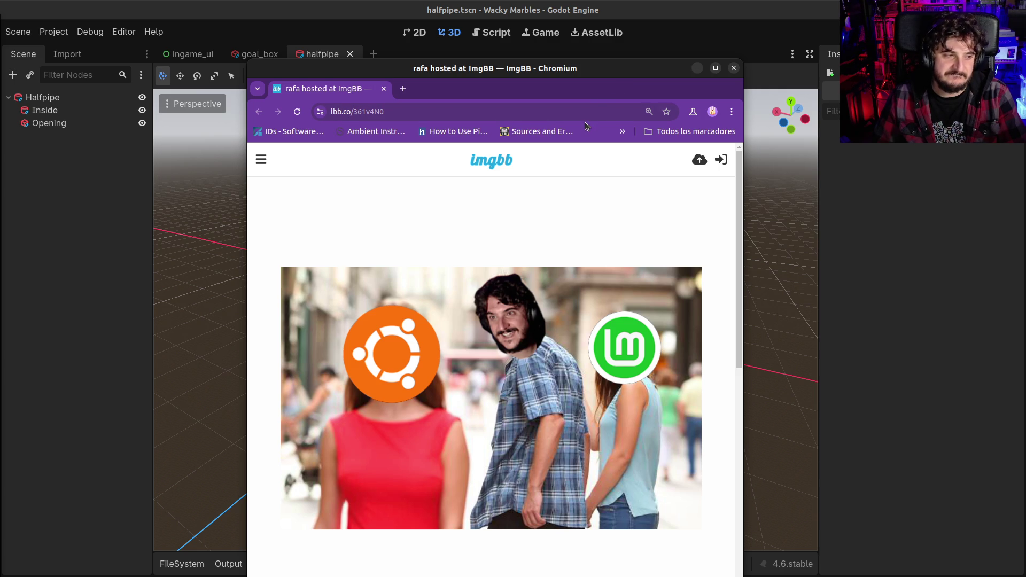
- Close the ImgBB page and orbit until the halfpipe lies across the view
click(733, 68)
mouse_move(476, 313)
mouse_down()
mouse_move(479, 373)
mouse_move(564, 378)
mouse_up()
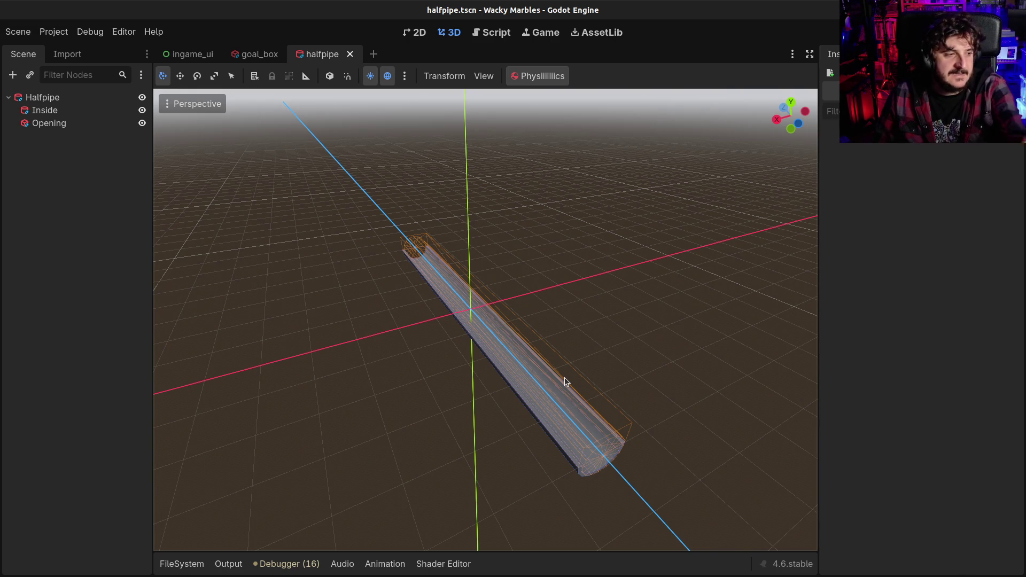
mouse_move(598, 396)
mouse_down()
mouse_move(540, 407)
mouse_move(476, 362)
mouse_up()
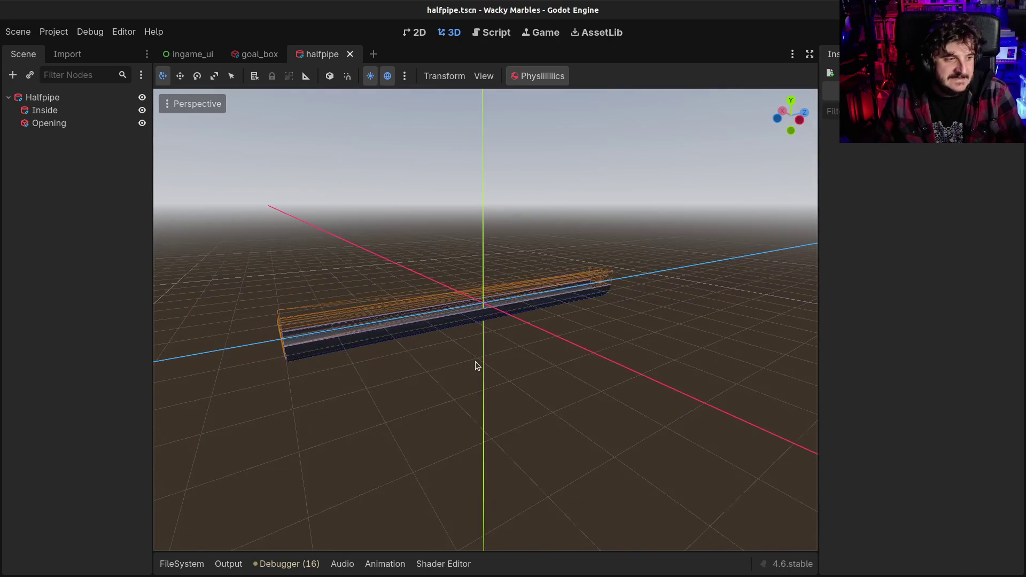
- Orbit and zoom around the halfpipe from above and lengthwise, widening the 3D viewport
scroll(475, 361, down, 2)
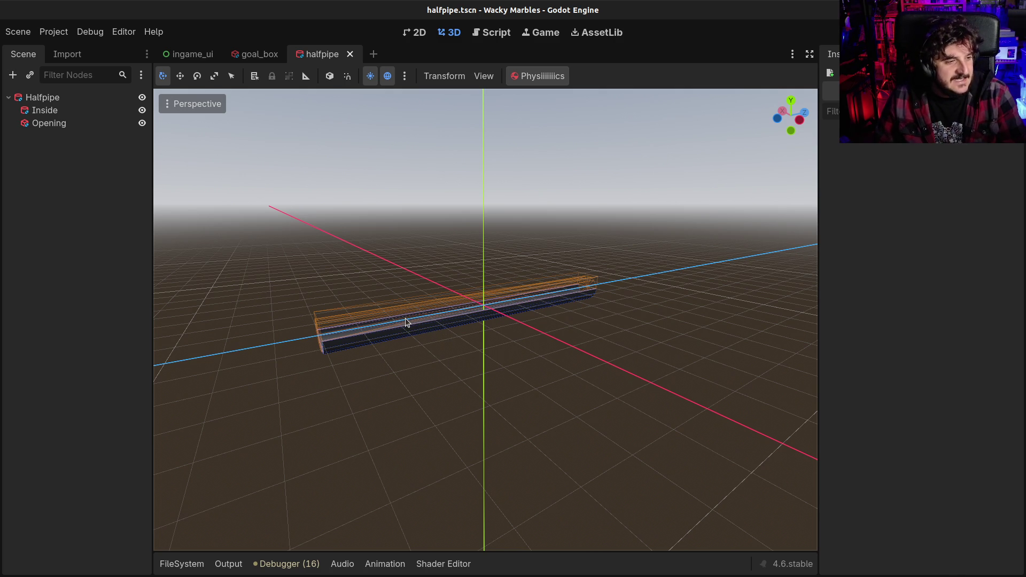
mouse_move(396, 326)
mouse_down()
mouse_move(437, 364)
mouse_move(572, 331)
mouse_move(604, 345)
mouse_move(336, 318)
mouse_move(352, 313)
mouse_up()
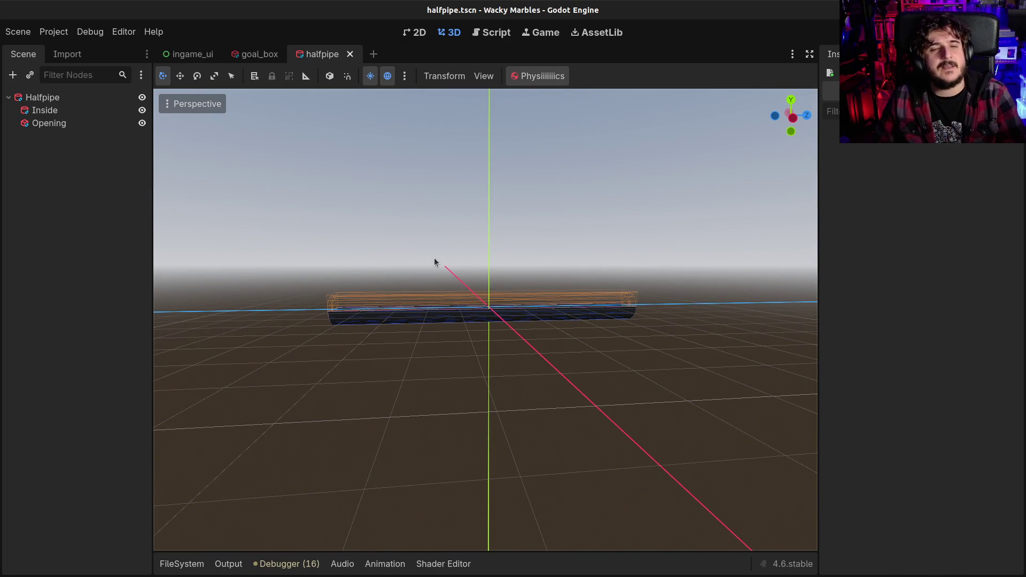
mouse_move(434, 279)
mouse_down()
mouse_move(330, 255)
mouse_move(415, 335)
mouse_move(629, 277)
mouse_move(351, 312)
mouse_up()
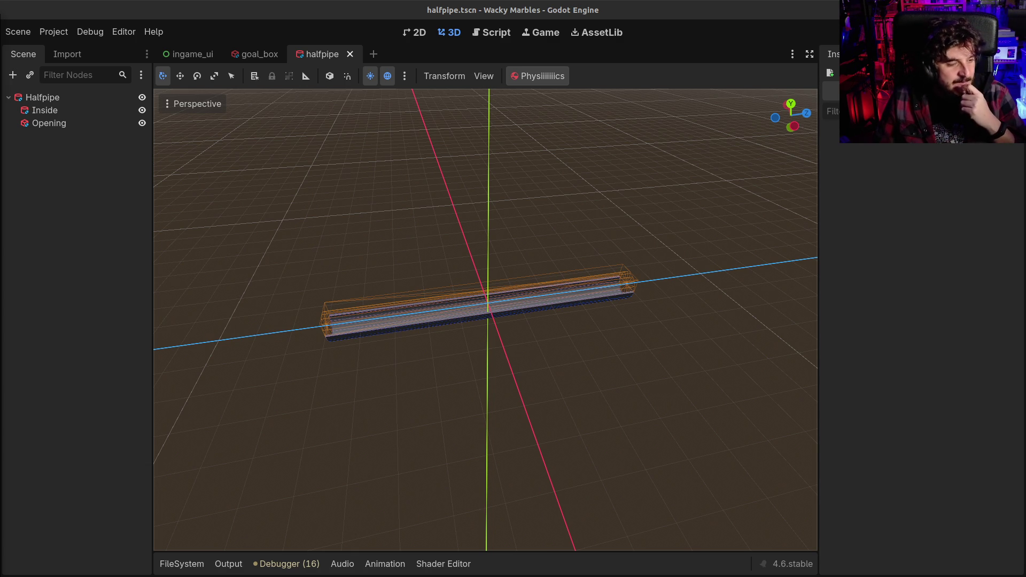
mouse_move(385, 289)
mouse_down()
mouse_move(478, 296)
mouse_move(461, 318)
mouse_up()
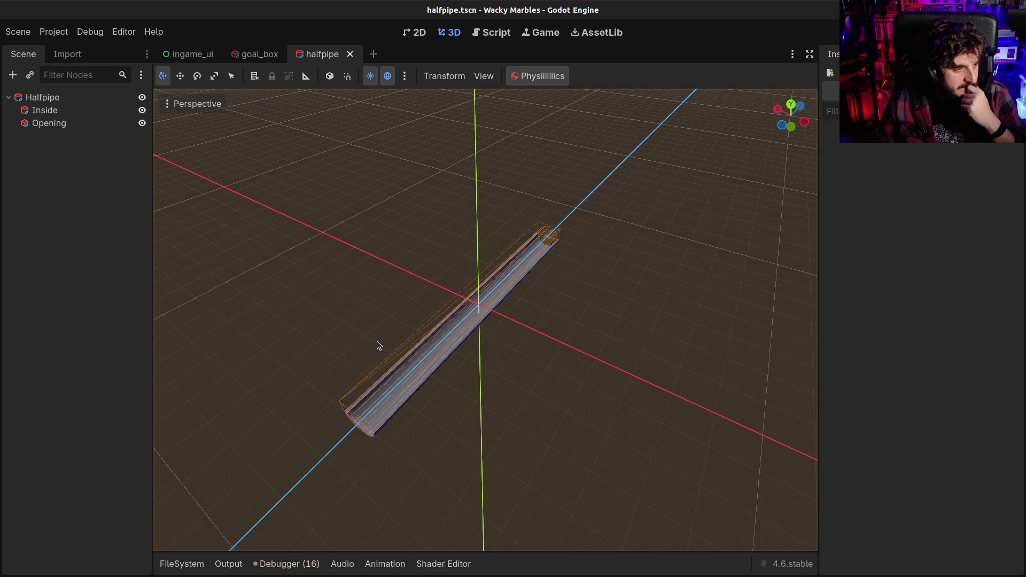
mouse_move(531, 413)
mouse_down()
mouse_move(377, 358)
mouse_move(528, 372)
mouse_up()
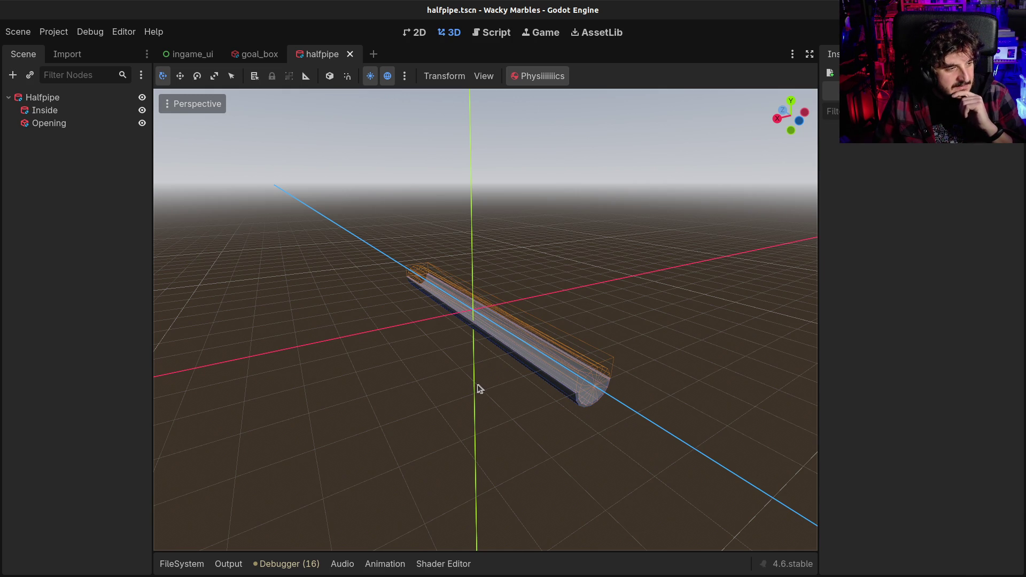
mouse_move(468, 395)
mouse_down()
mouse_move(488, 359)
mouse_move(286, 378)
mouse_move(368, 317)
mouse_move(394, 355)
mouse_up()
drag(820, 191, 831, 191)
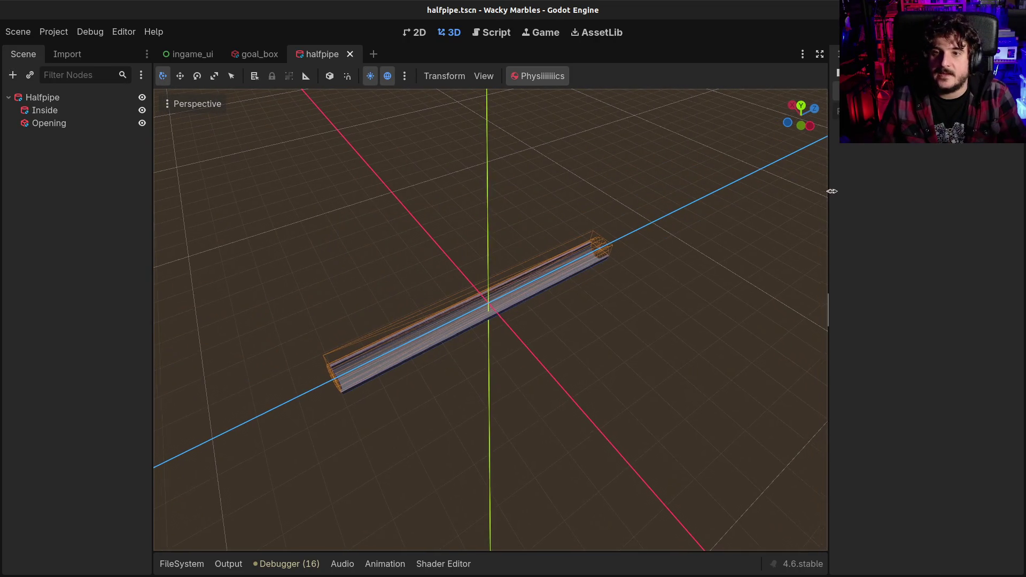
scroll(431, 334, up, 5)
mouse_move(380, 322)
mouse_down()
mouse_move(471, 280)
mouse_move(506, 245)
mouse_move(512, 217)
mouse_move(383, 344)
mouse_move(304, 258)
mouse_move(319, 319)
mouse_move(321, 286)
mouse_up()
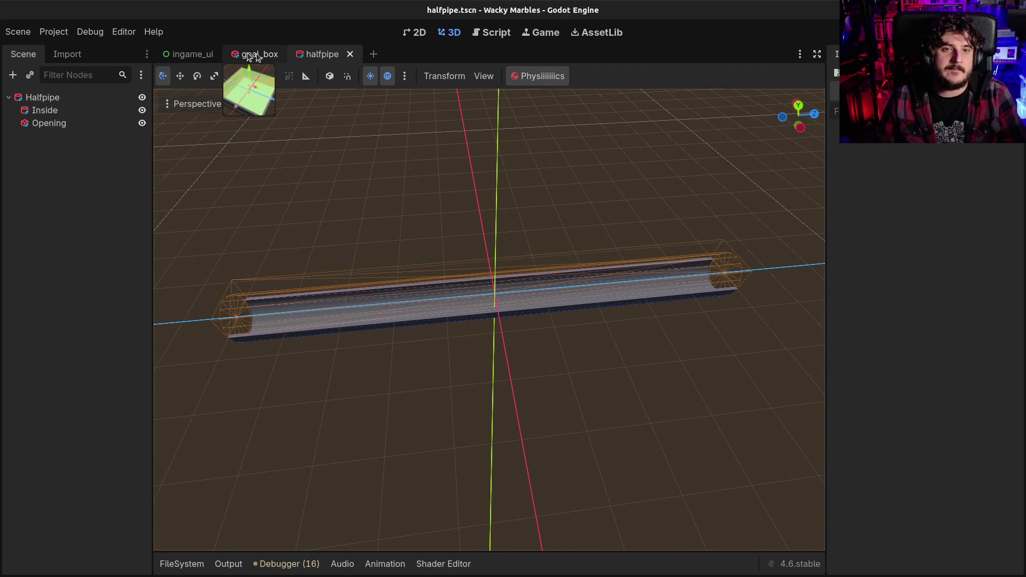
- Create a new empty scene tab, then return to the halfpipe tab and orbit around it
click(372, 56)
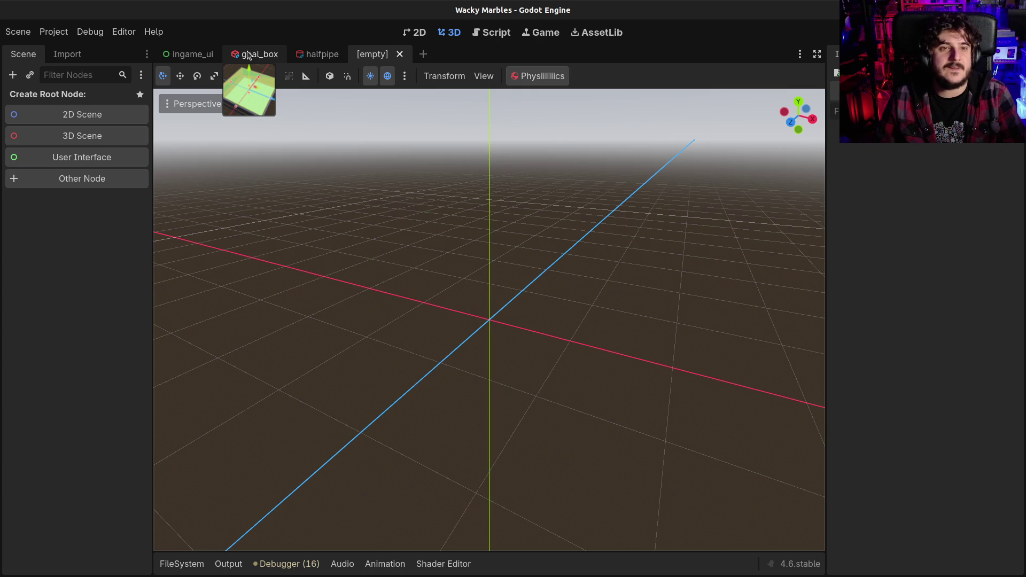
click(312, 55)
mouse_move(342, 291)
mouse_down()
mouse_move(474, 273)
mouse_move(469, 293)
mouse_move(410, 341)
mouse_move(488, 347)
mouse_move(595, 309)
mouse_move(604, 292)
mouse_up()
scroll(469, 293, down, 3)
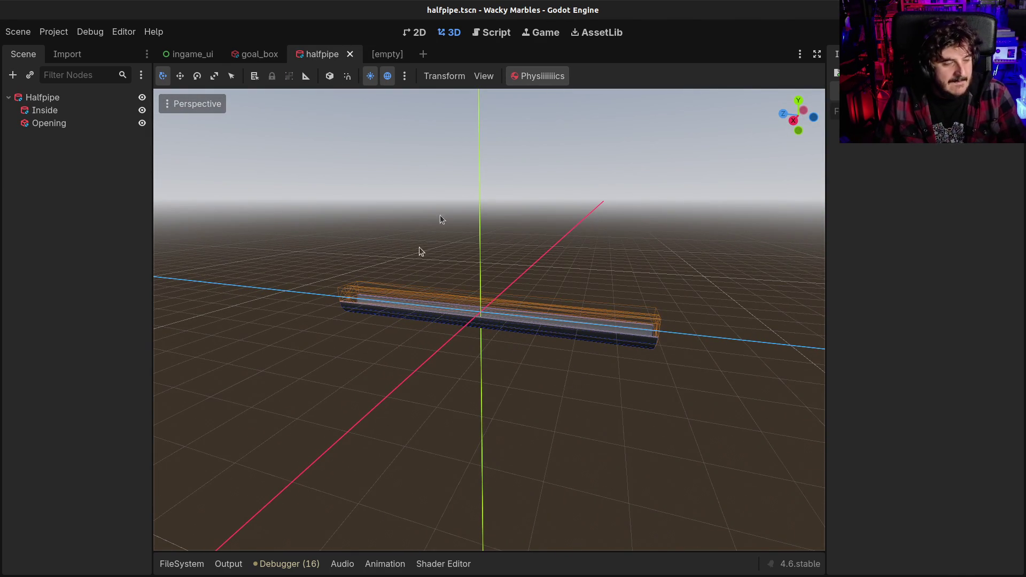
- Enlarge the FileSystem dock, open halfpipe_bollards.tscn and view it, then open goal_box.tscn
click(202, 569)
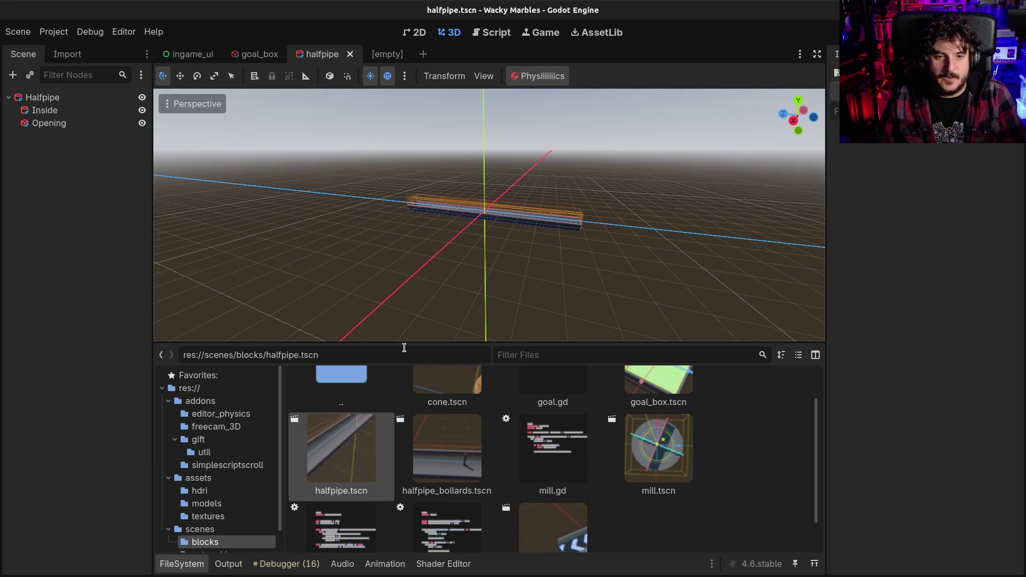
drag(404, 349, 413, 249)
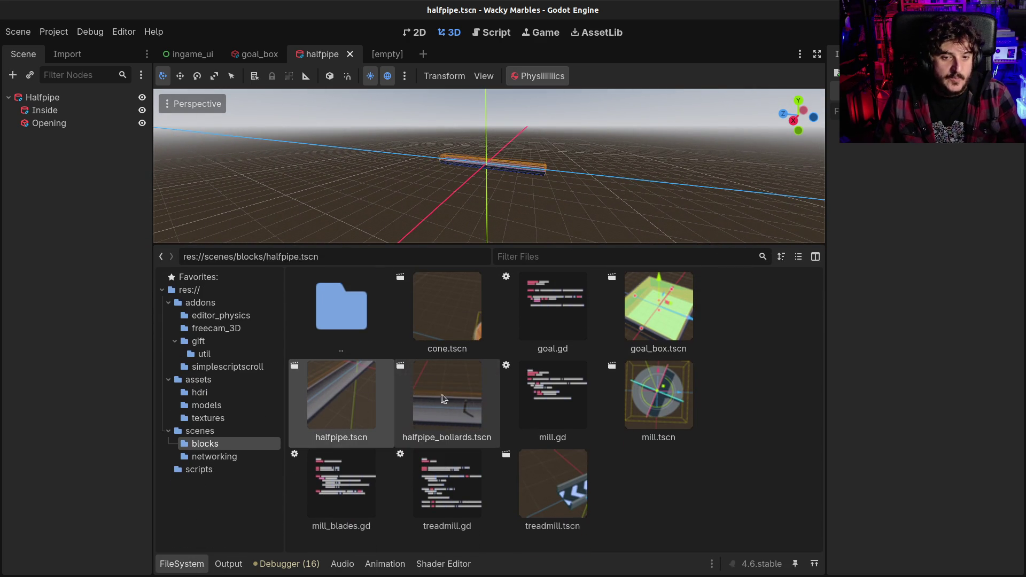
double_click(436, 415)
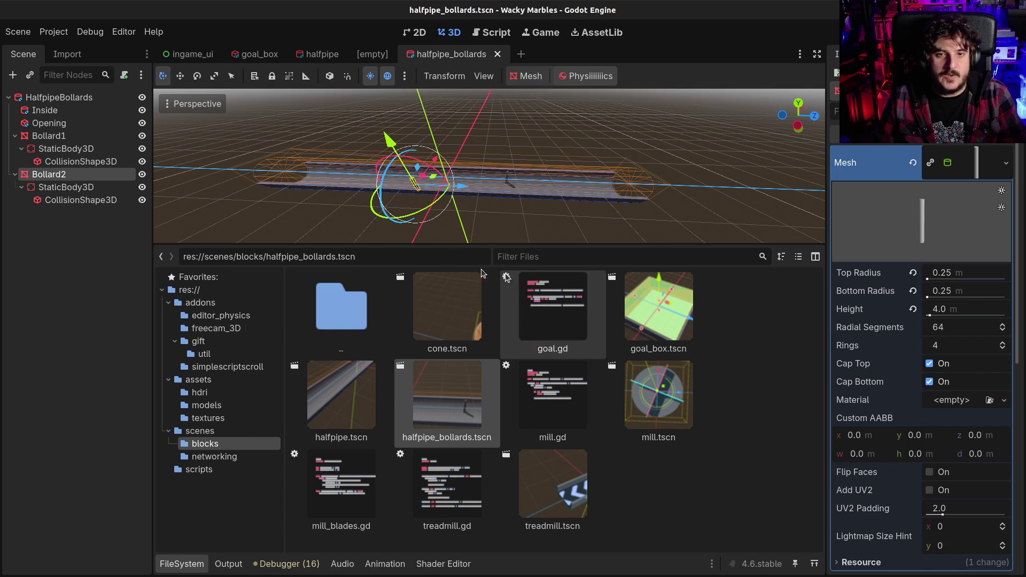
drag(371, 187, 428, 178)
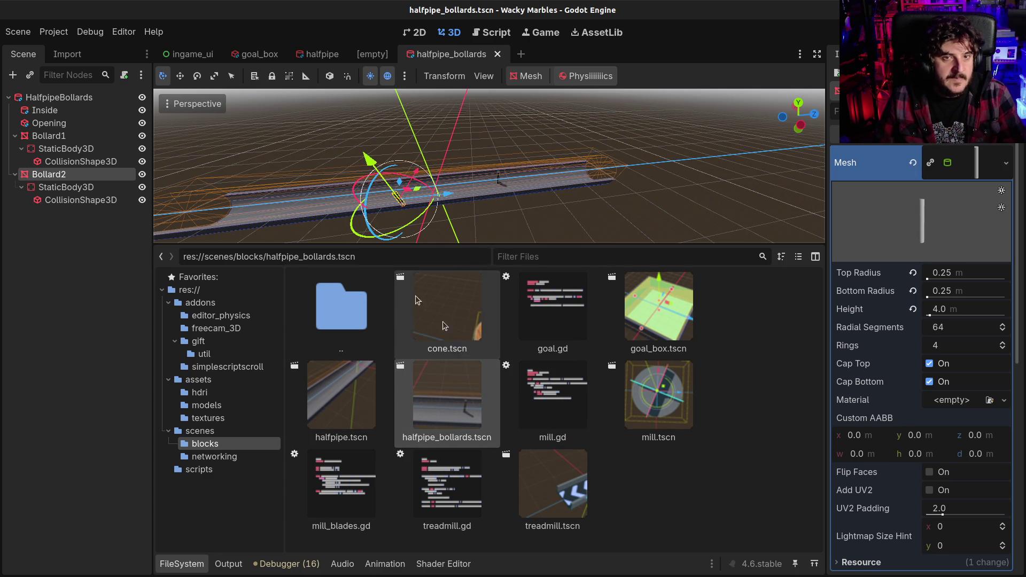
double_click(658, 309)
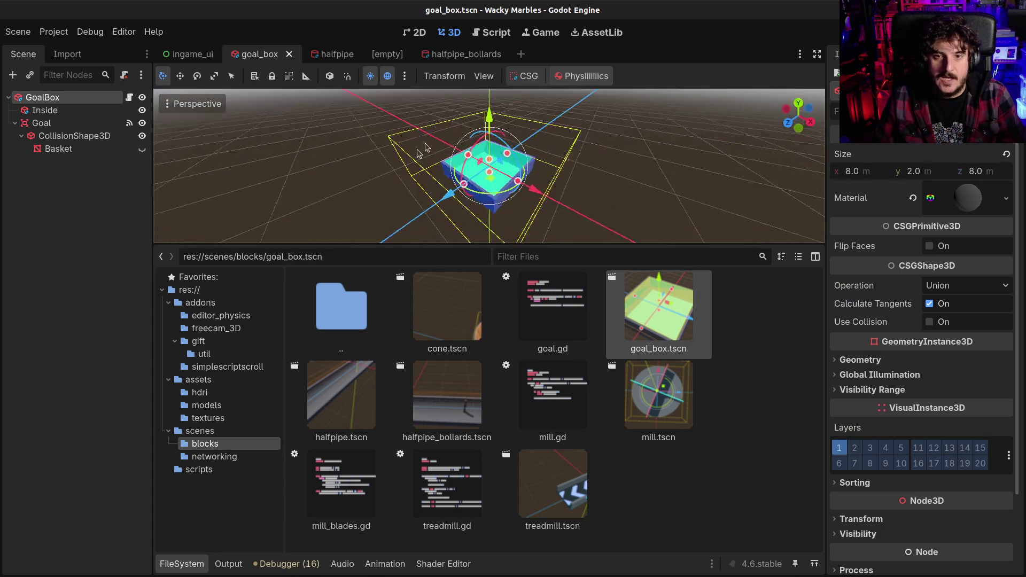
- Open mill.tscn and treadmill.tscn, orbiting each, then switch to the [empty] scene tab
double_click(652, 400)
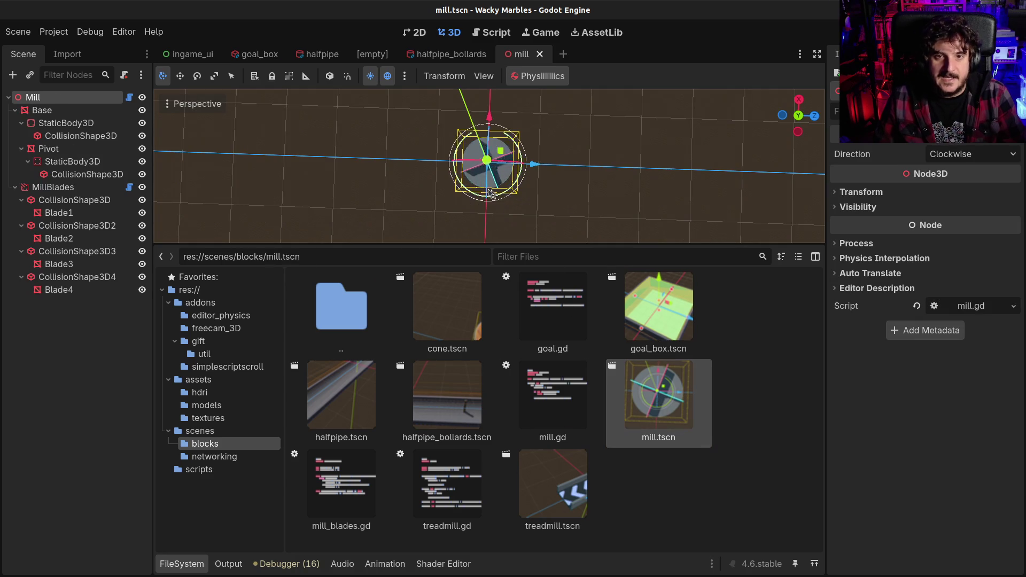
mouse_move(465, 119)
mouse_down()
mouse_move(371, 222)
mouse_move(497, 181)
mouse_move(497, 199)
mouse_up()
double_click(561, 500)
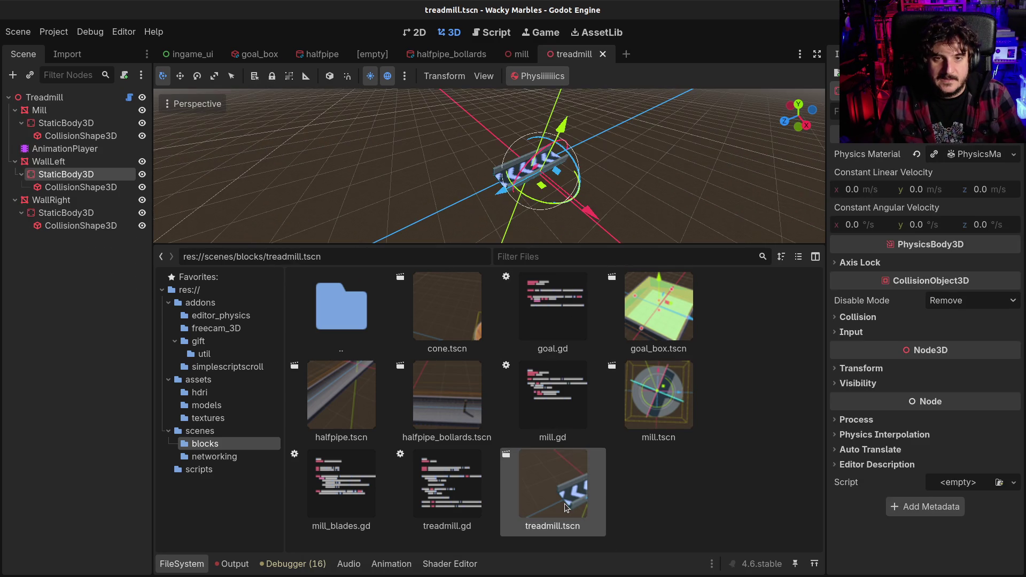
mouse_move(587, 229)
mouse_down()
mouse_move(448, 215)
mouse_move(433, 251)
mouse_move(562, 175)
mouse_up()
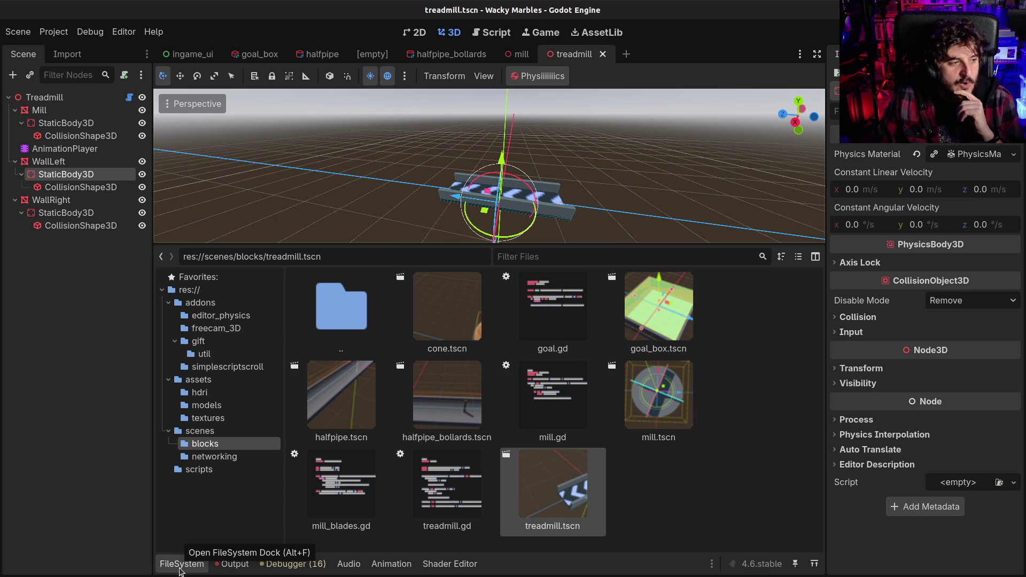
click(180, 566)
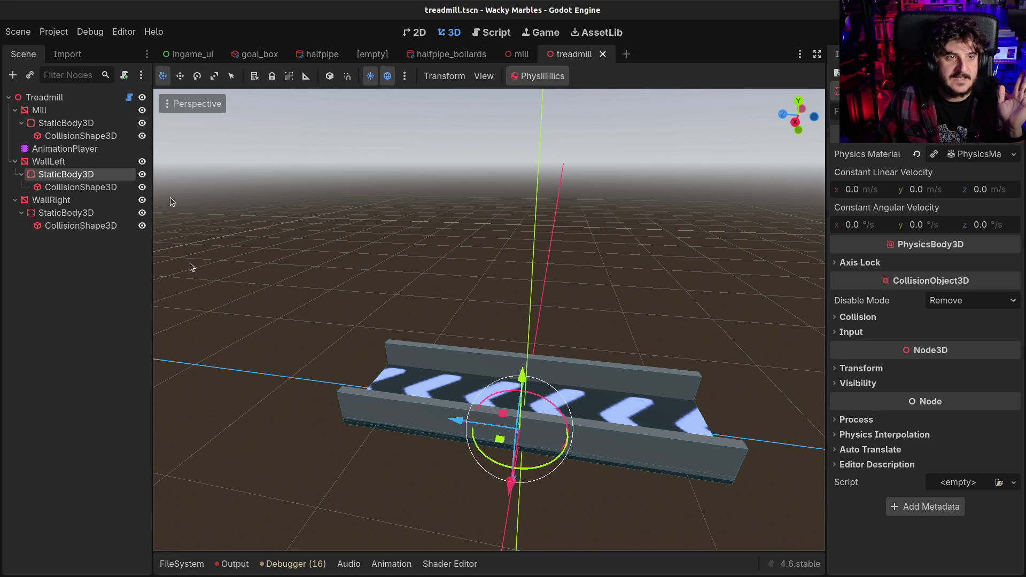
click(164, 562)
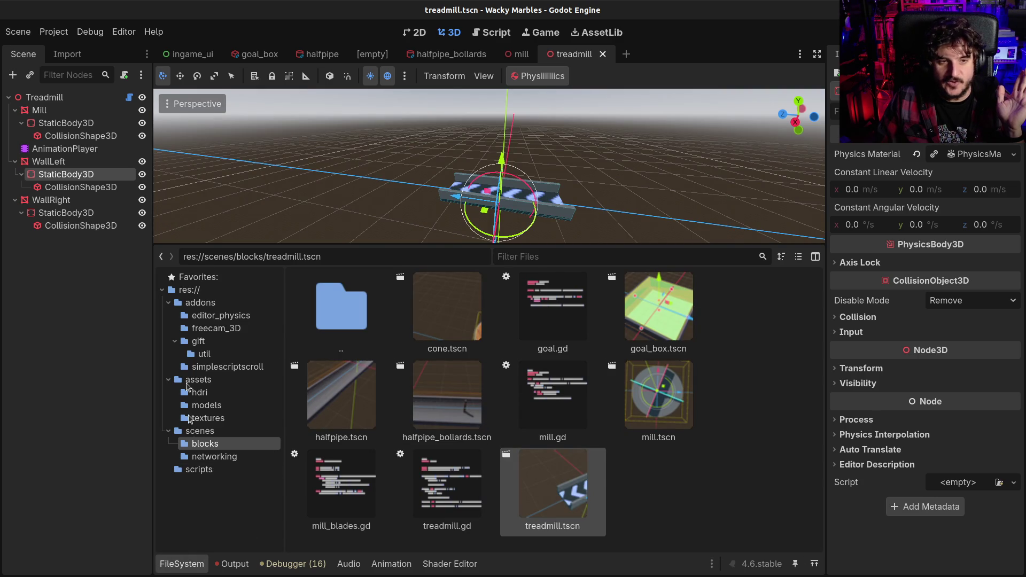
click(626, 54)
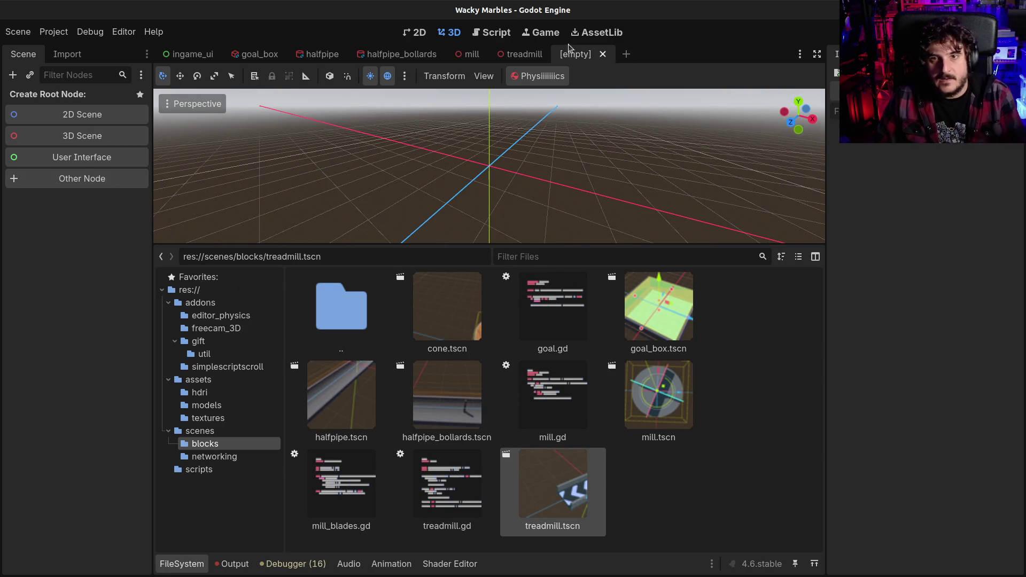
- Search the asset library for 'todo', then download and install Simple TODO into addons/SimpleTODO
click(592, 34)
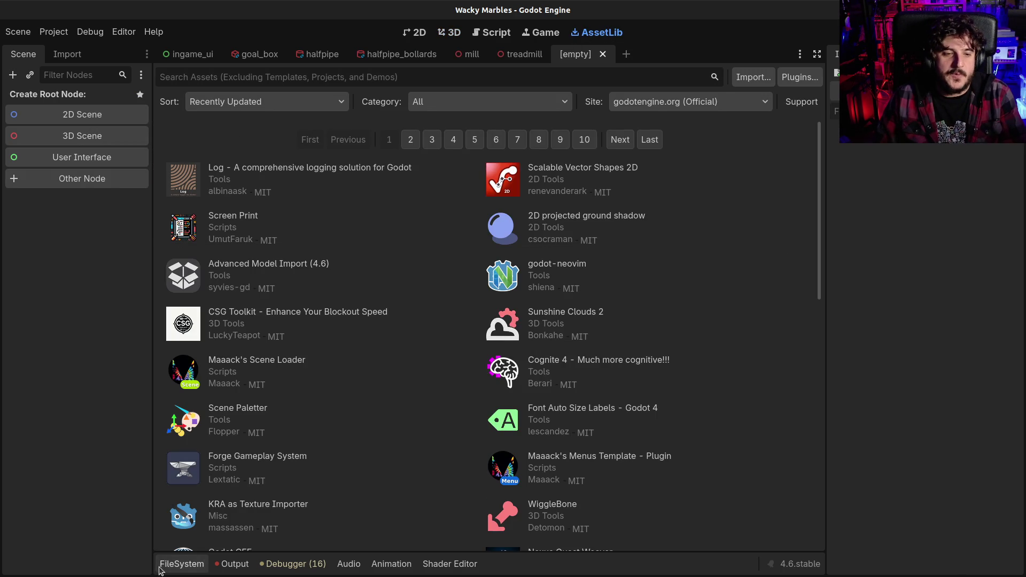
click(323, 73)
text(todo)
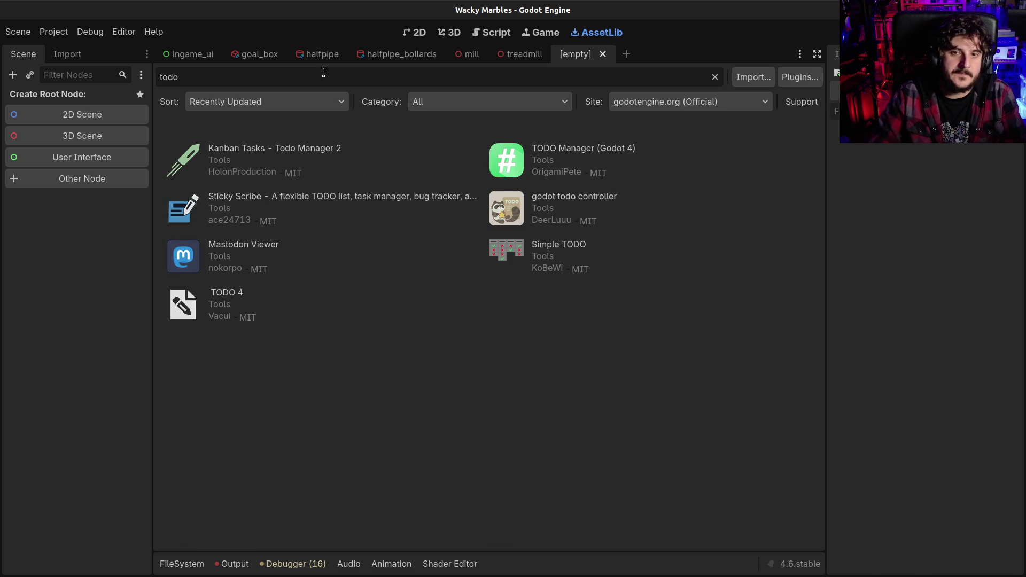
click(574, 245)
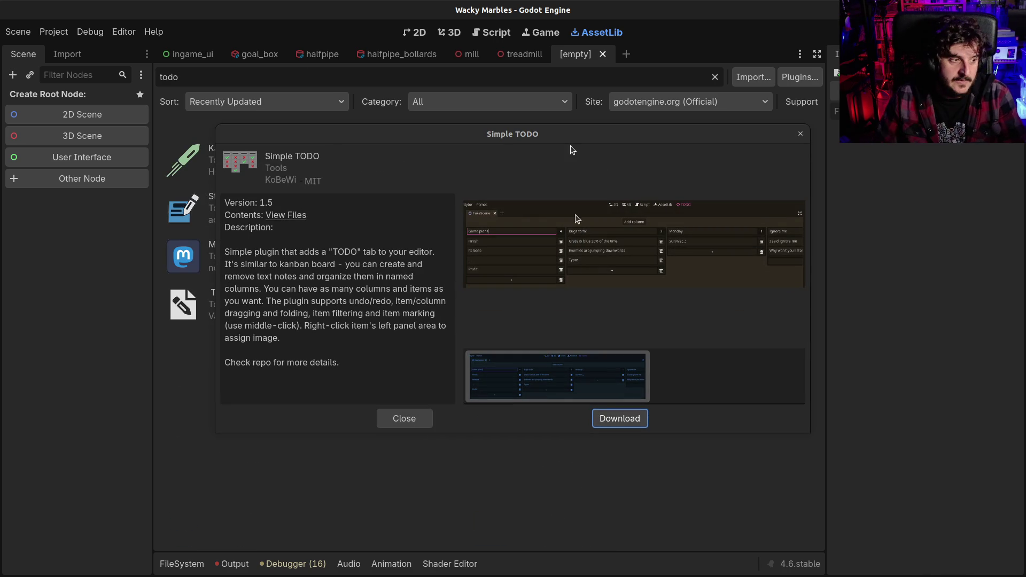
click(614, 421)
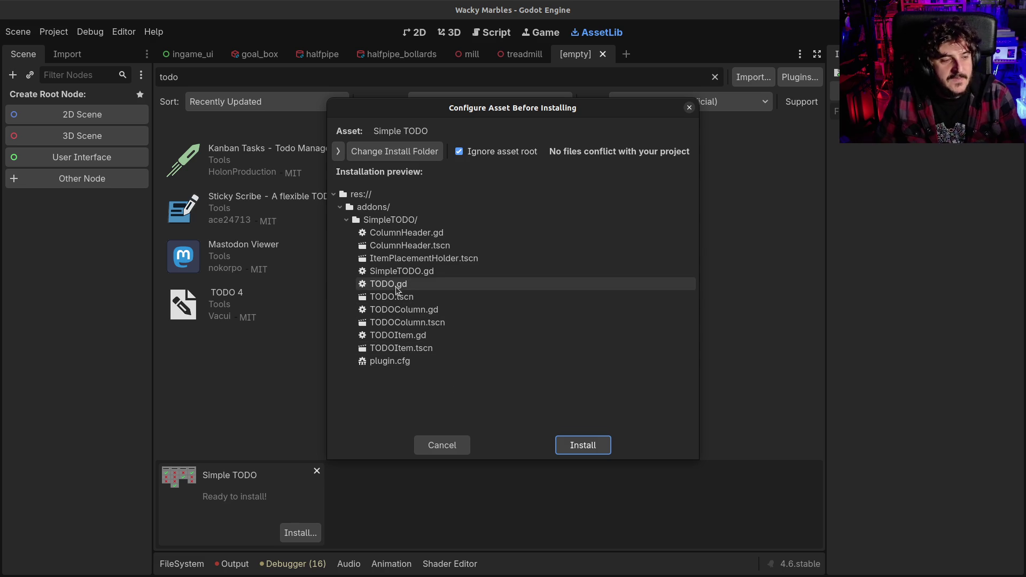
click(578, 442)
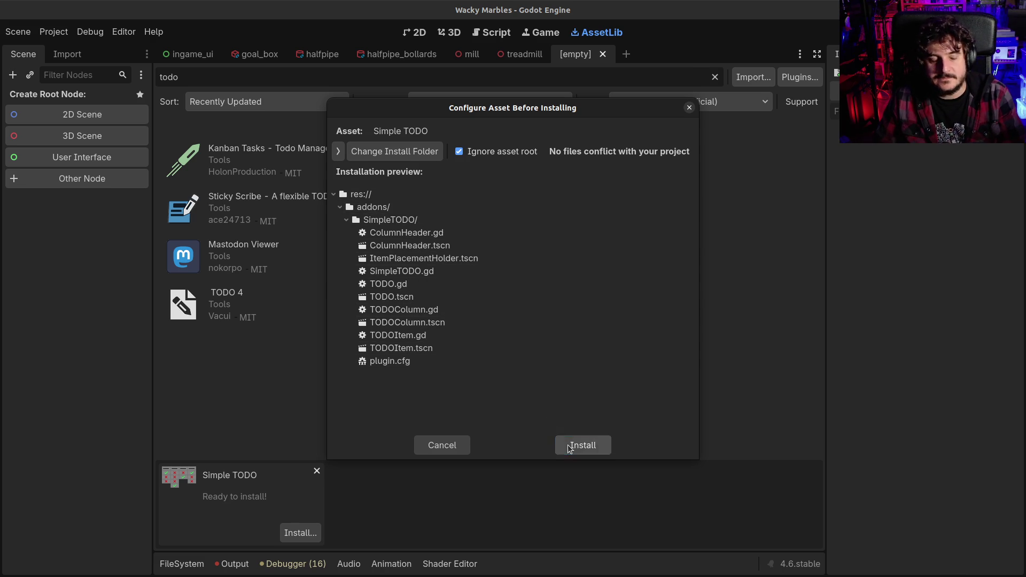
click(509, 342)
- Enable the Simple TODO plugin in Project Settings' Plugins list
click(54, 32)
click(75, 49)
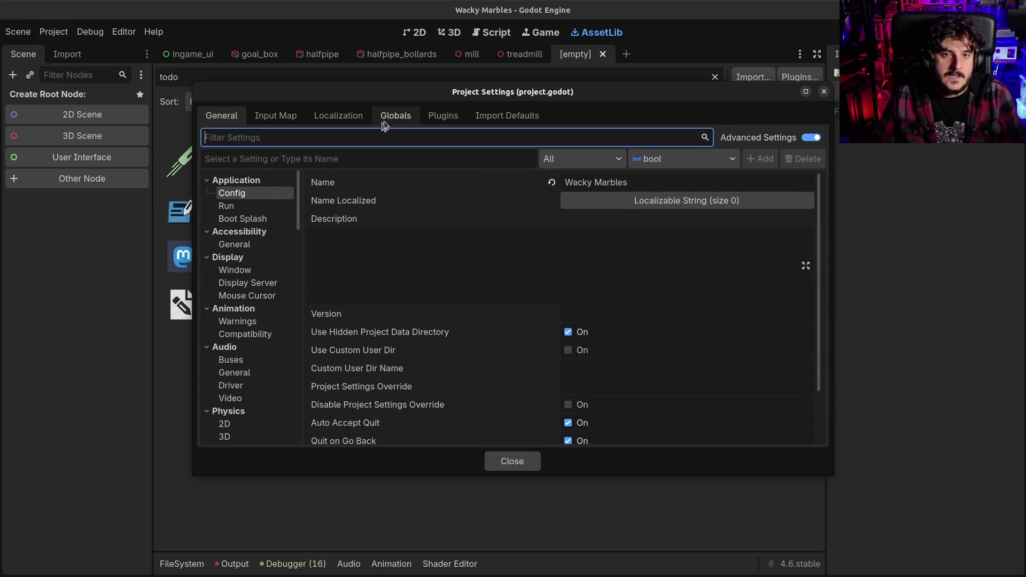
click(443, 115)
click(215, 174)
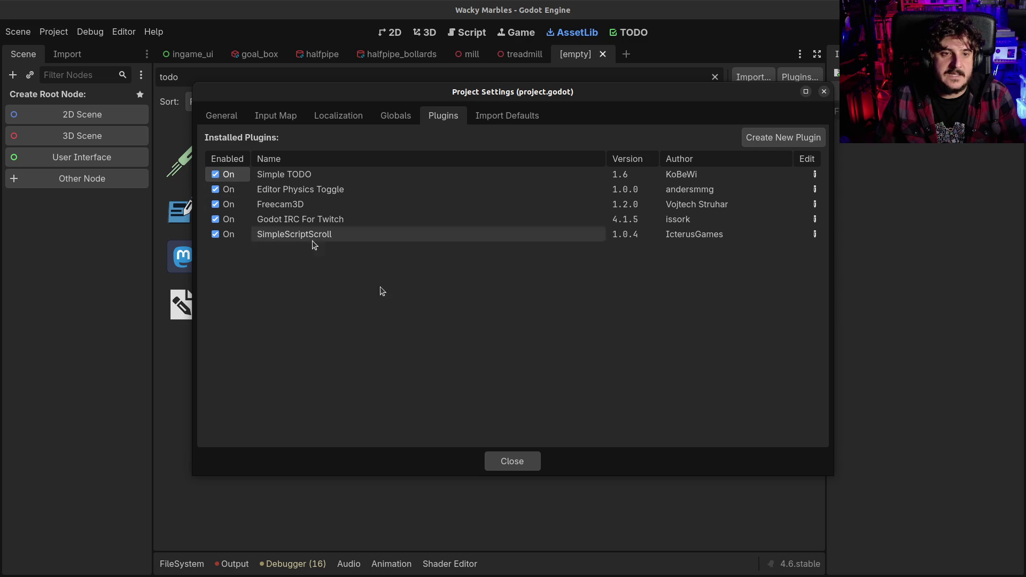
click(495, 457)
- Show the empty TODO board in the main workspace
click(205, 567)
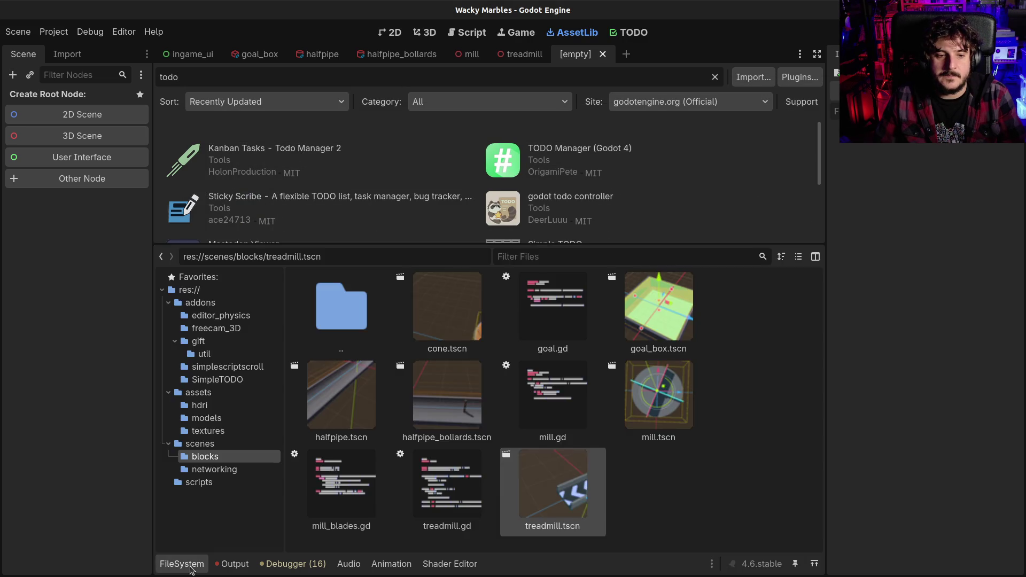
click(205, 568)
click(628, 32)
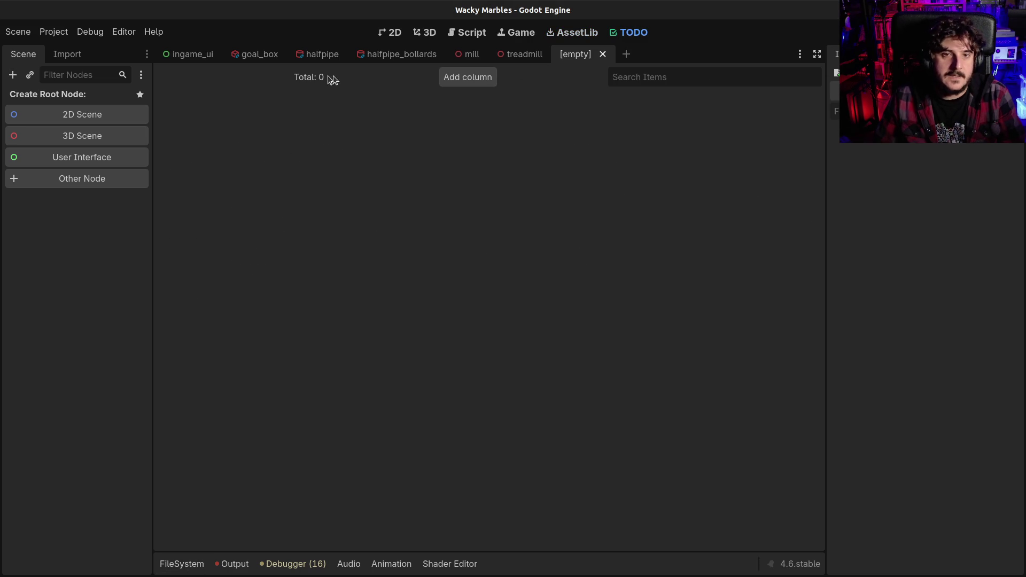
- Create the Blocks column and enter its first items, Loop and Pistones
click(467, 77)
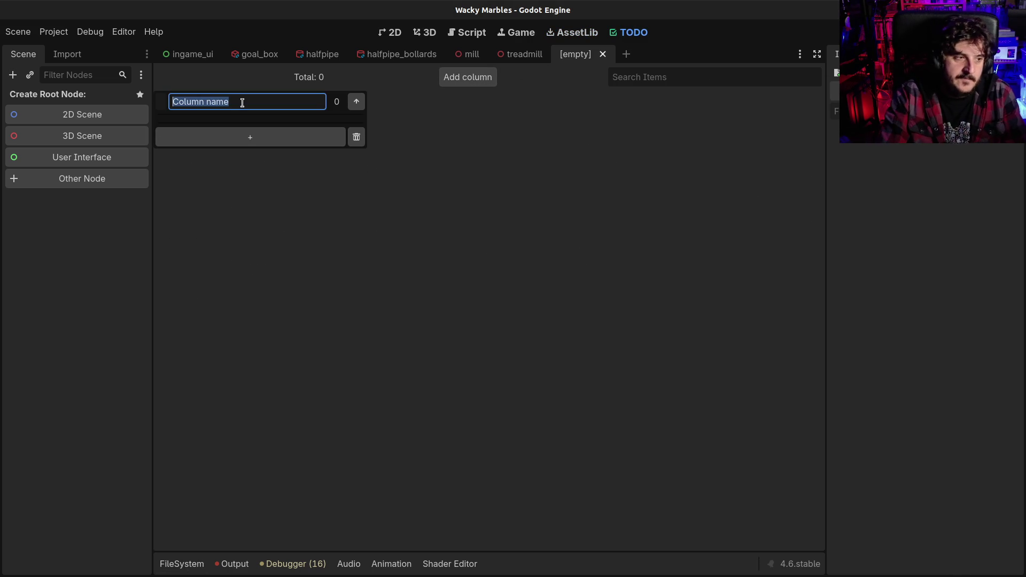
text(Items)
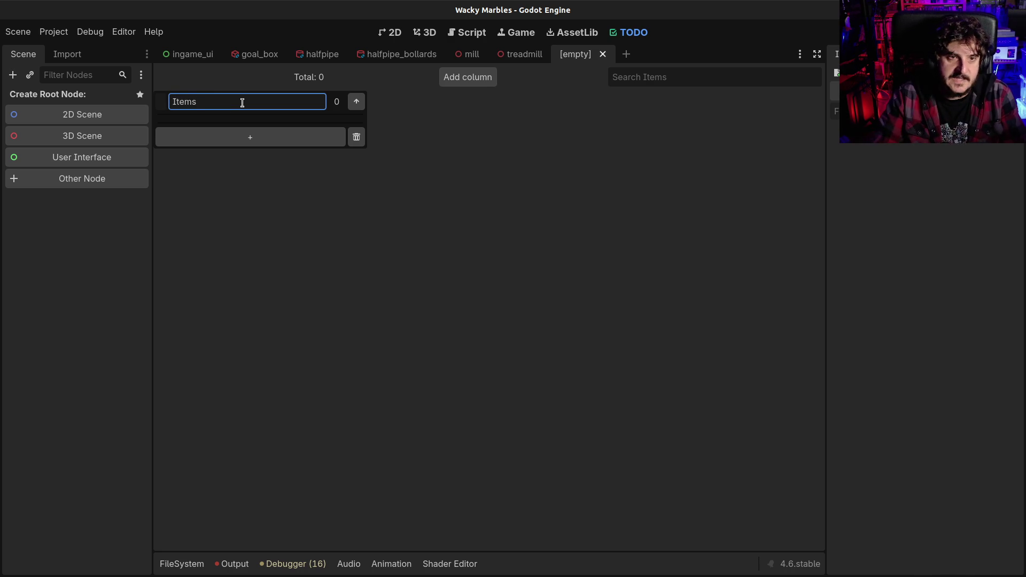
key(ctrl+a)
key(BackSpace)
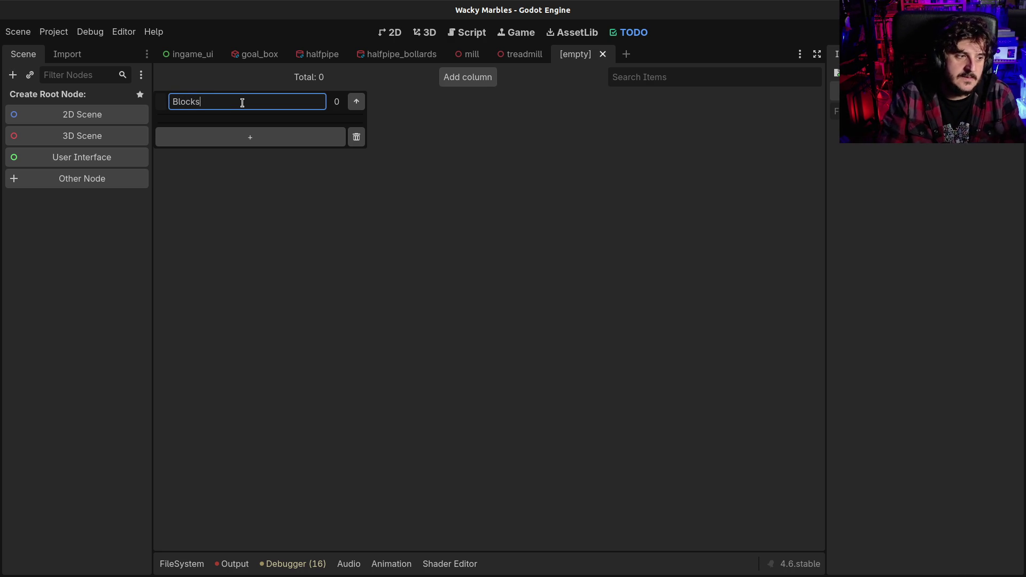
click(250, 139)
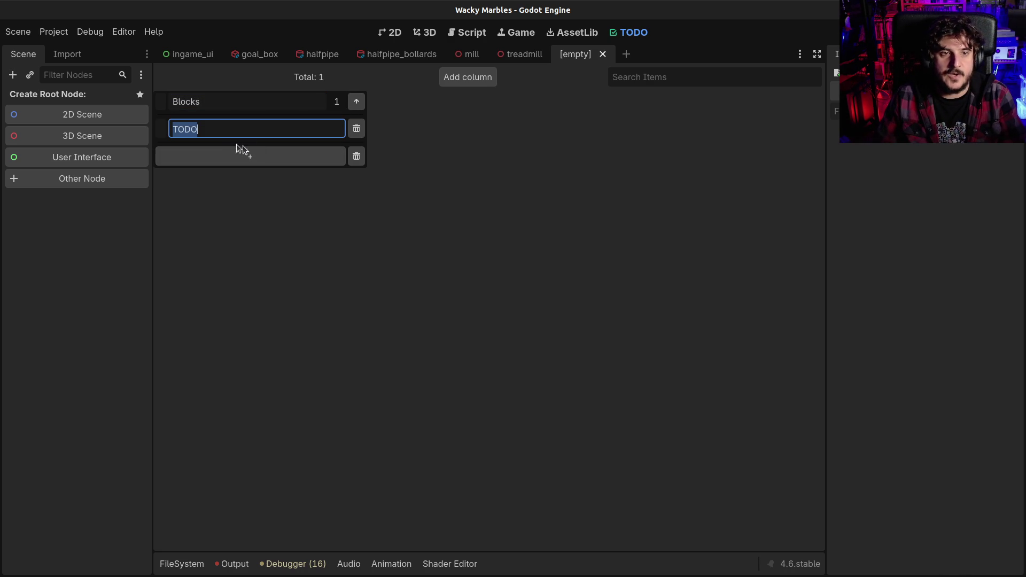
text(Tubo)
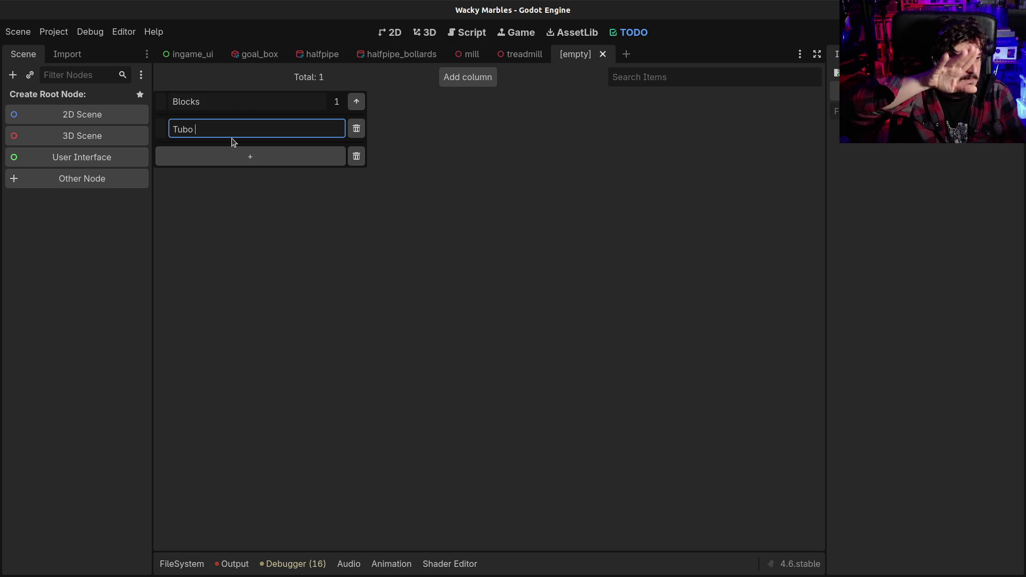
key(BackSpace)
key(BackSpace)
key(BackSpace)
text(Loop)
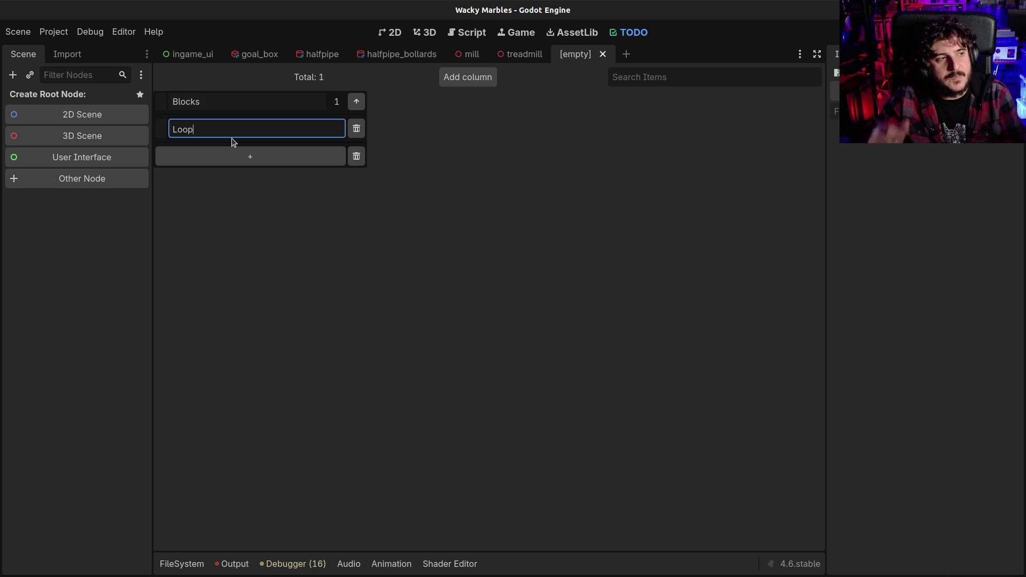
click(251, 160)
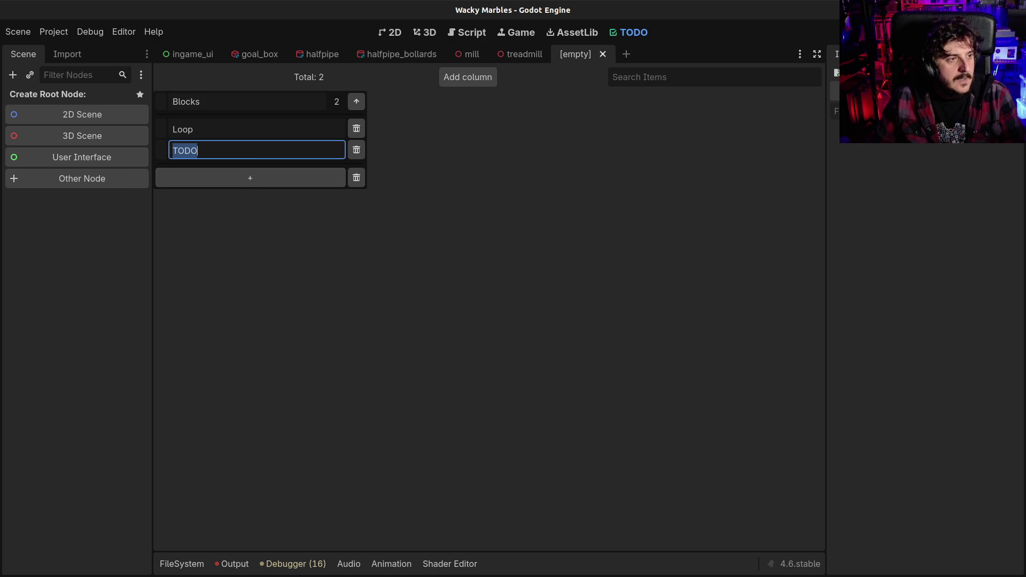
text(Pistones)
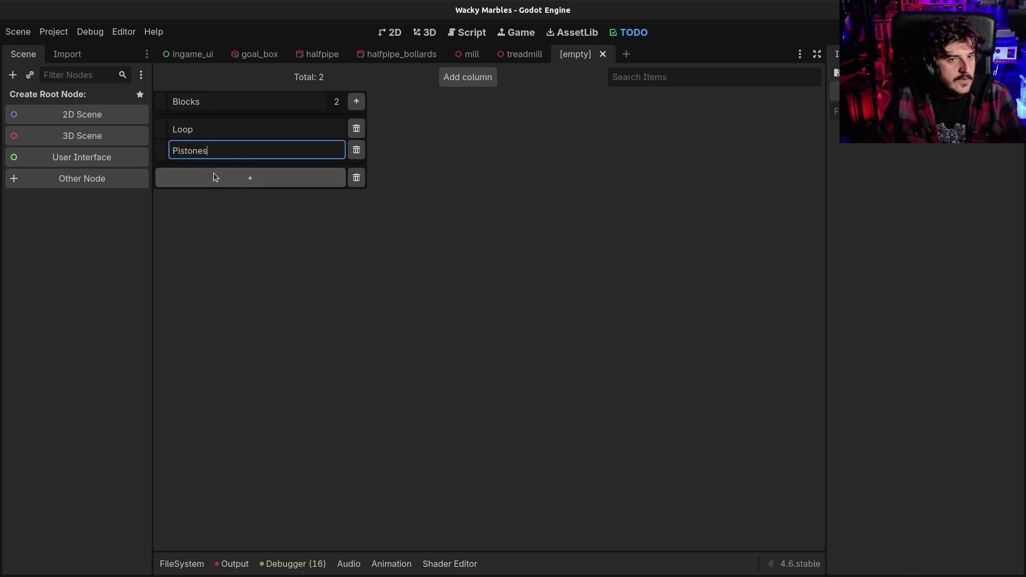
- Add Codos, Portales and Ascensores below Pistones, plus one more empty item
click(214, 173)
text(Codos)
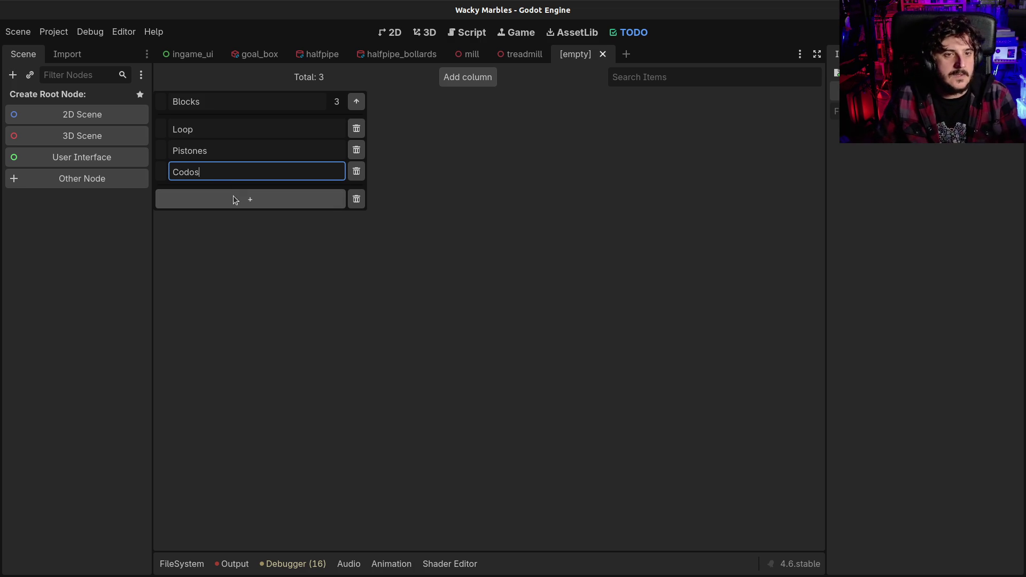
click(236, 199)
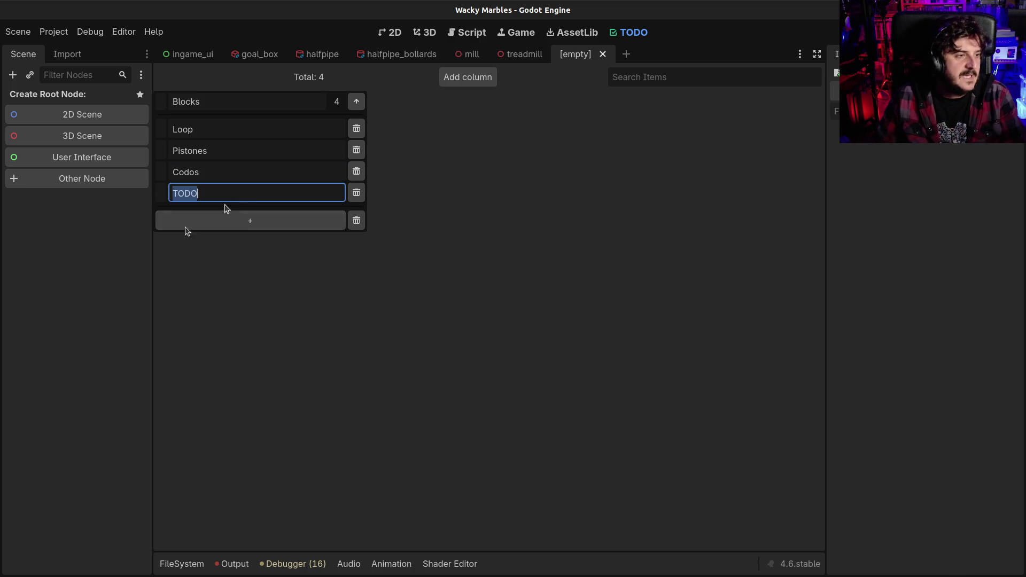
text(Portales)
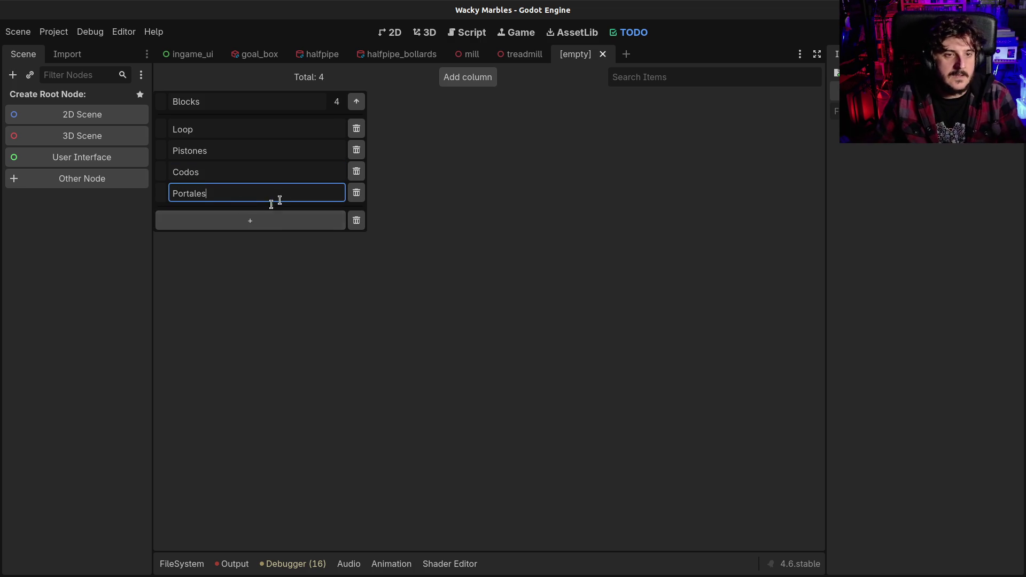
click(275, 221)
text(Ascensores)
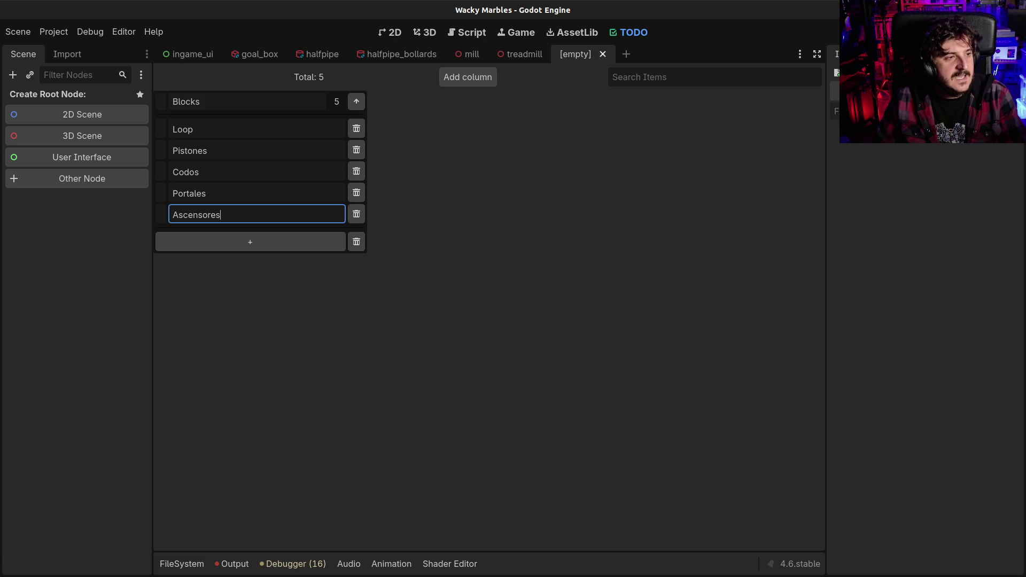
click(231, 243)
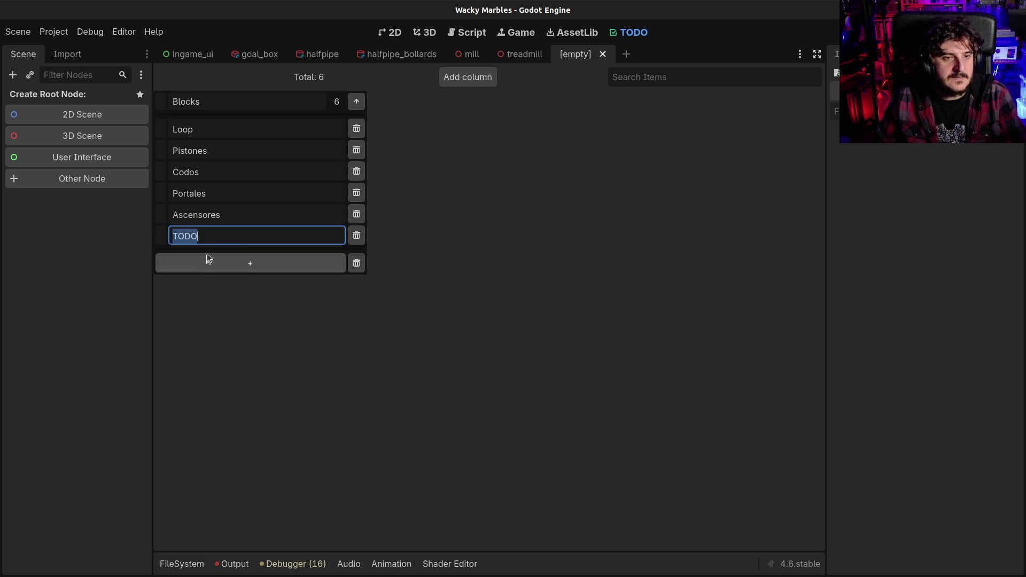
- Add Guillotina, Deaceleradores (replacing Manchas) and Péndulo to the Blocks column
text(Guillotina)
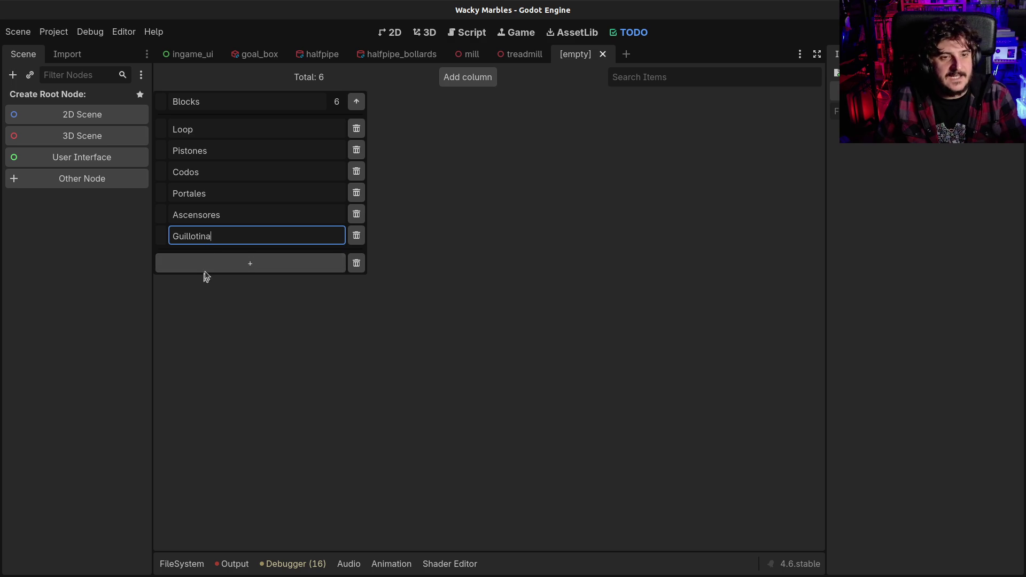
click(207, 269)
text(Manchas -)
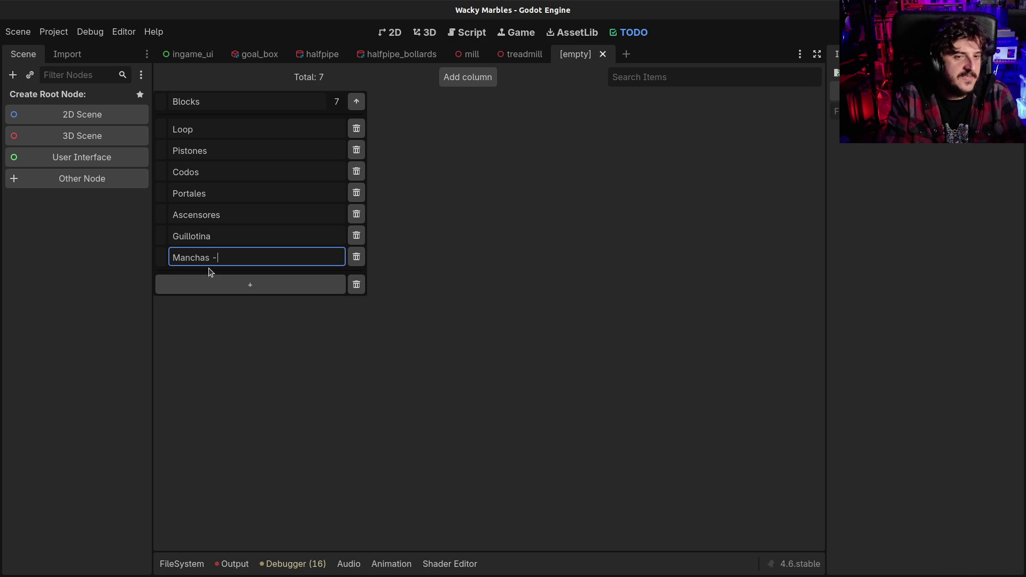
key(BackSpace)
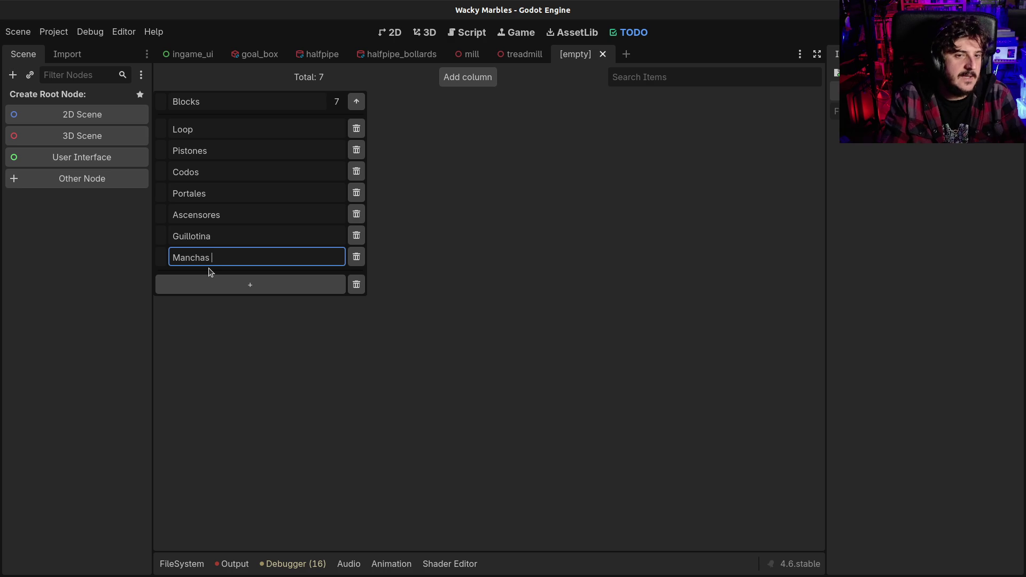
key(ctrl+a)
key(BackSpace)
text(Dea)
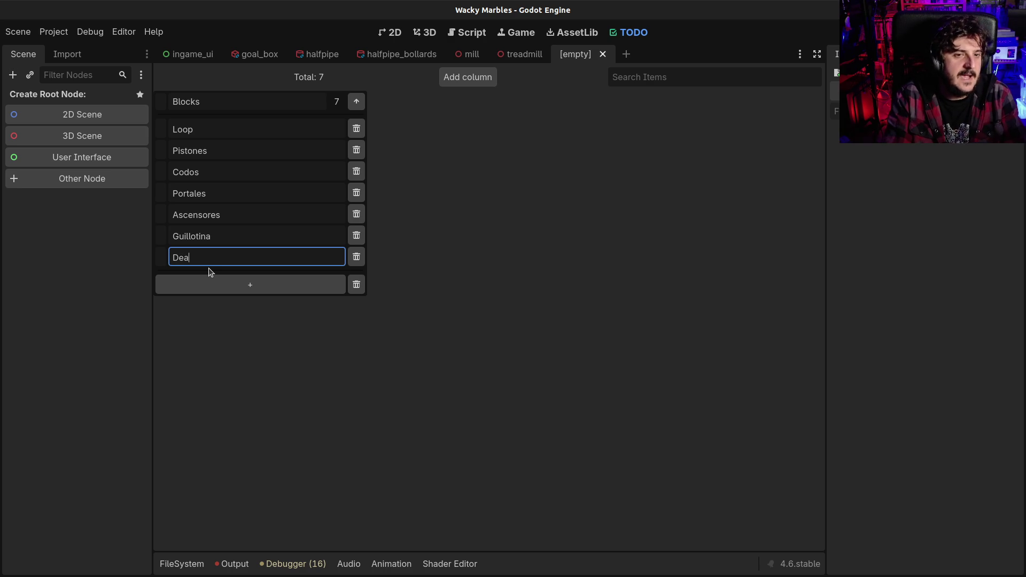
text(celeradores)
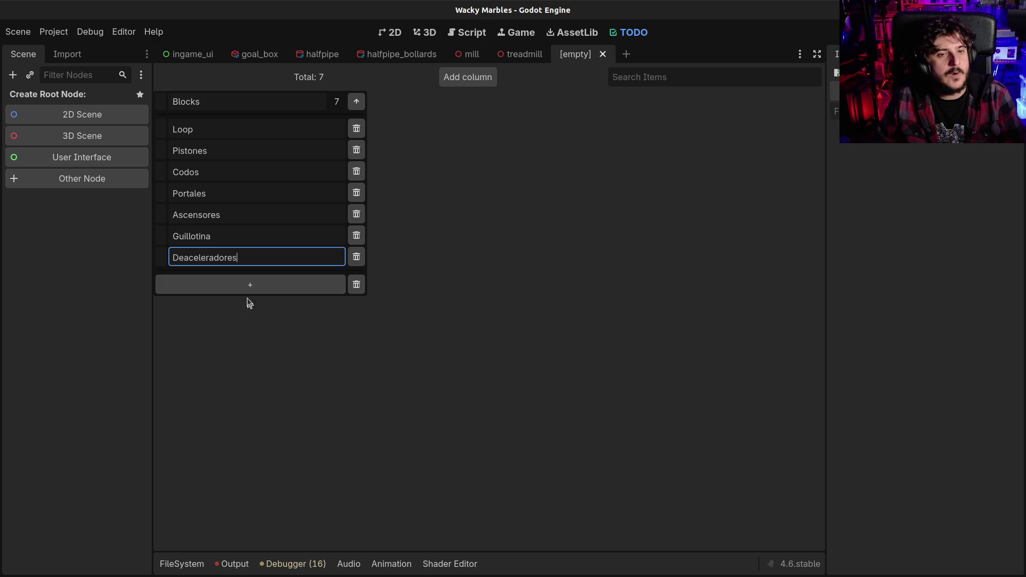
click(240, 283)
text(Péndulo)
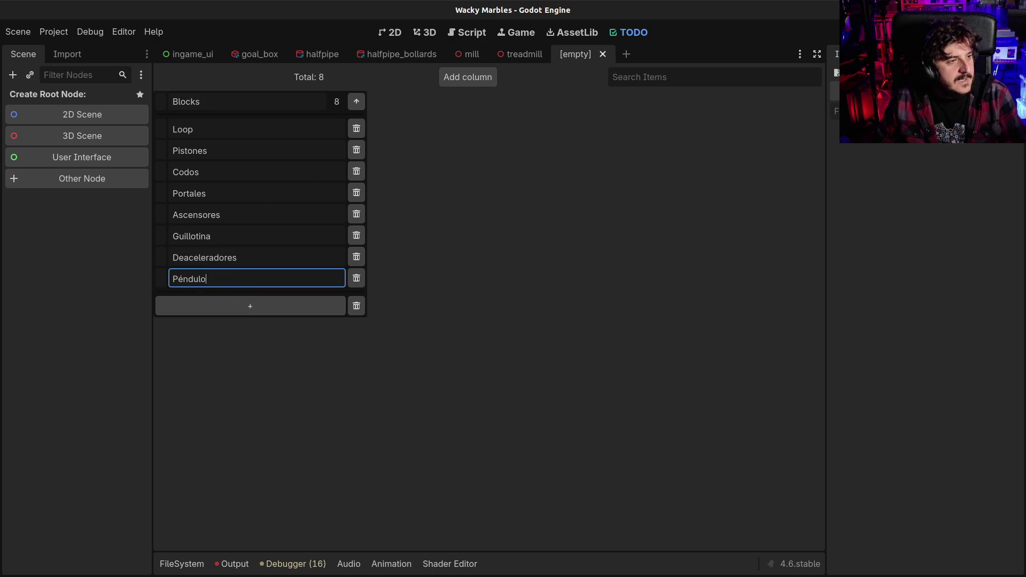
key(Return)
- Add Laser, Bifuraciones, Cinta Vertical (sticky) and Agujeros to the Blocks list
text(Laser)
key(Return)
text(Bifuraciones)
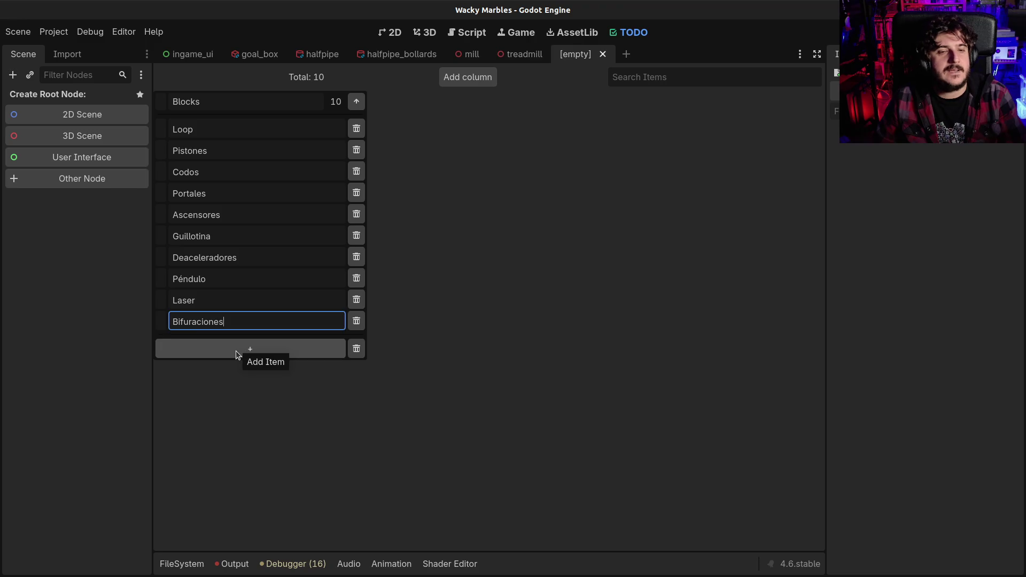
click(251, 347)
text(Cinta V)
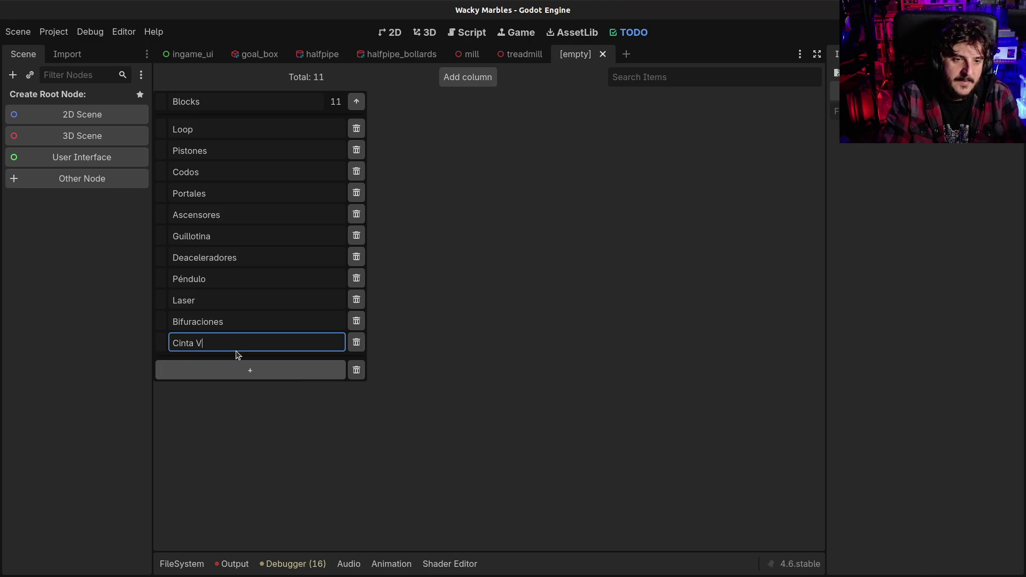
text(ertical ()
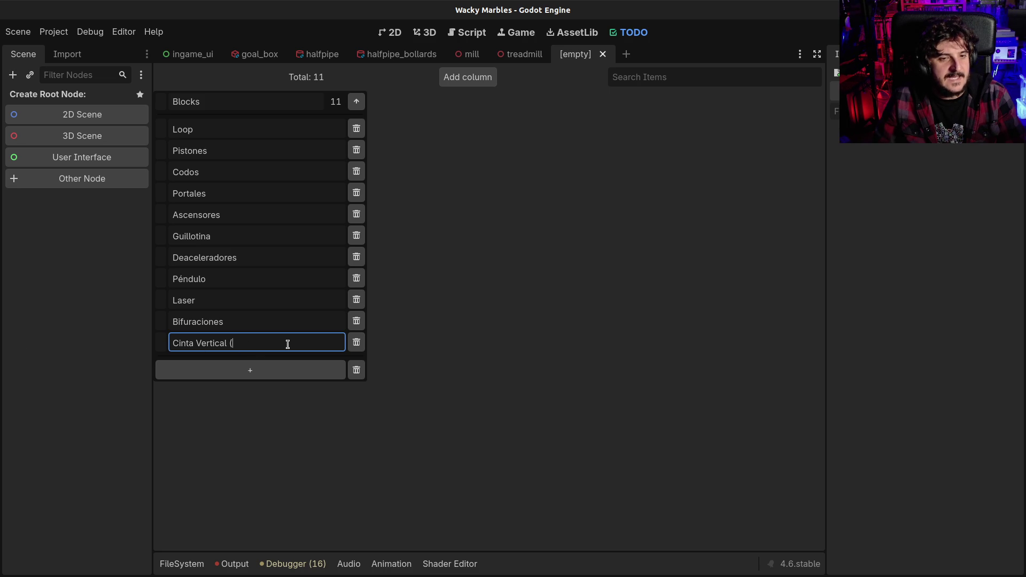
text(sticky))
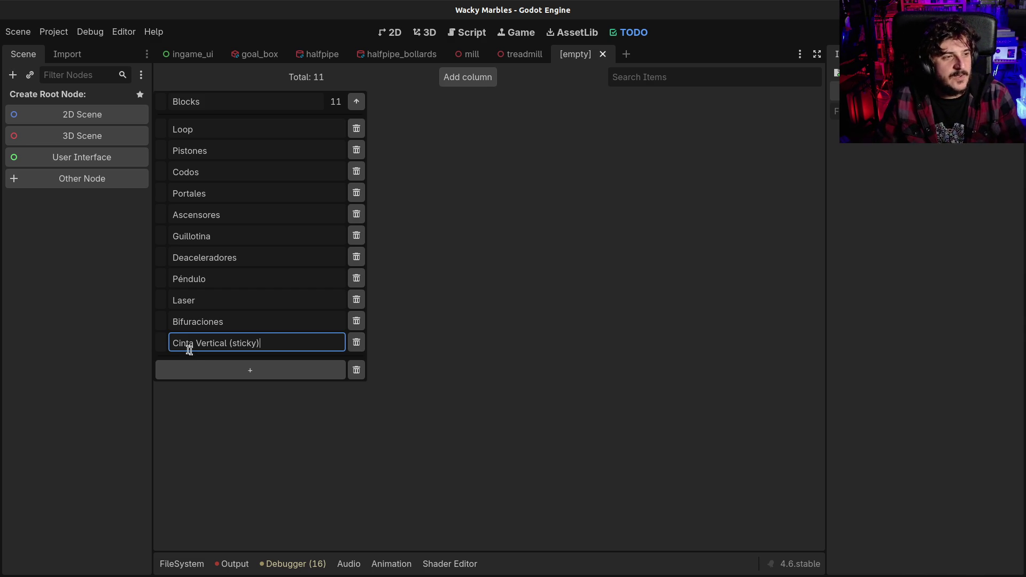
click(212, 372)
text(Agujeros)
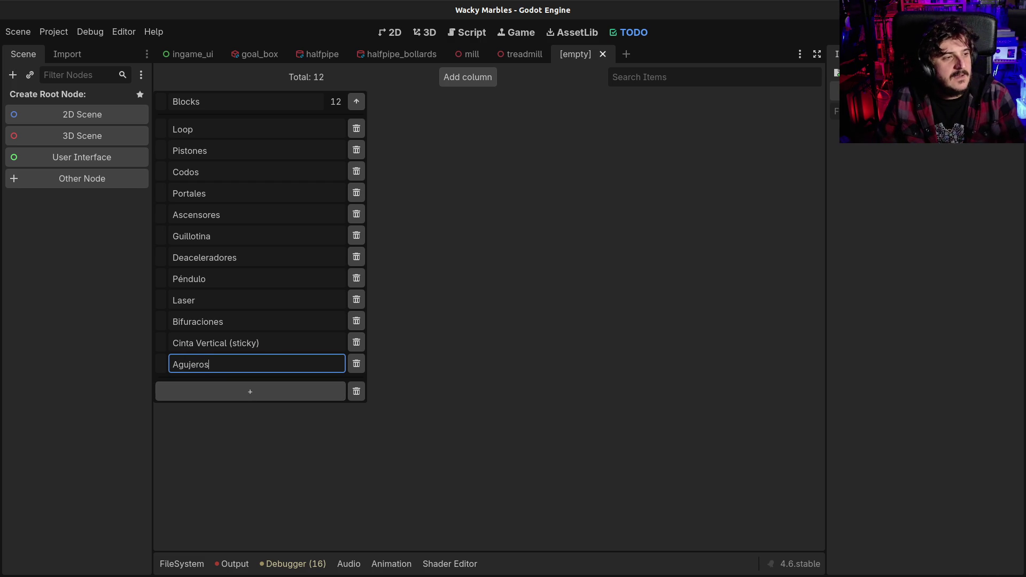
- Add Invertir gravedad, Cañones and Ladrillos rompibles, then begin a 16th entry
click(252, 393)
text(Invertir gravedad)
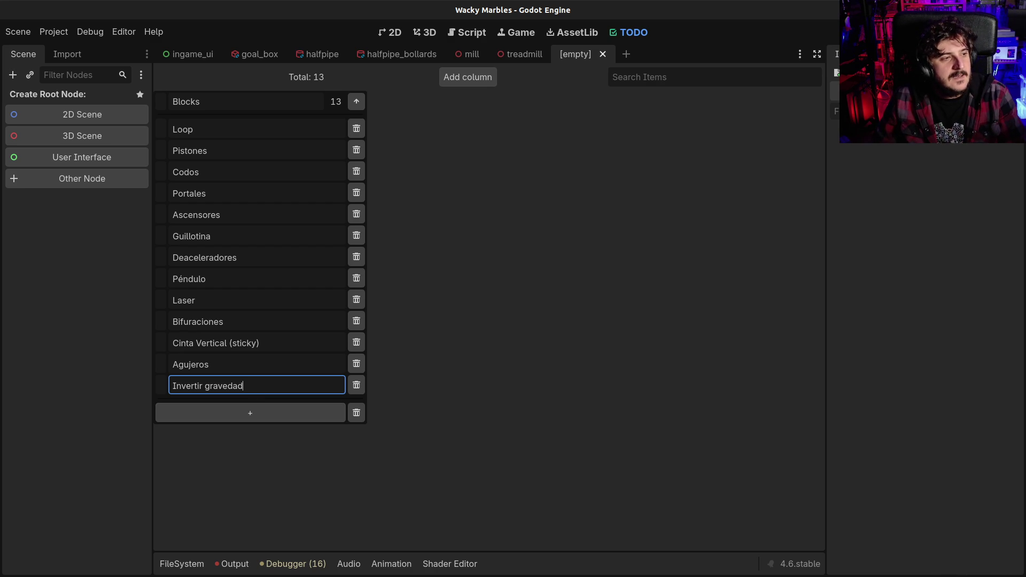
click(202, 413)
text(Cañones)
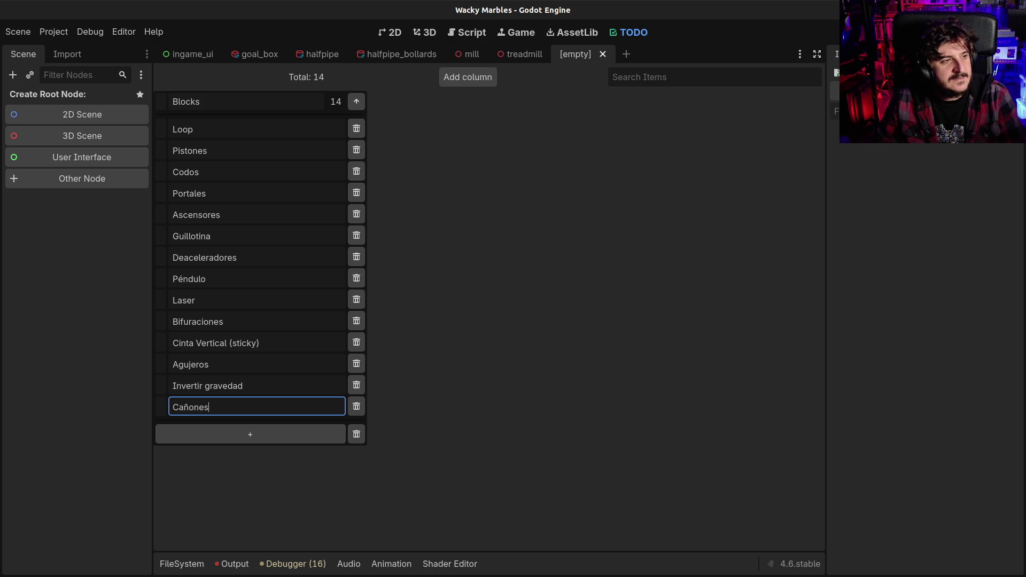
click(244, 435)
text(Ladri)
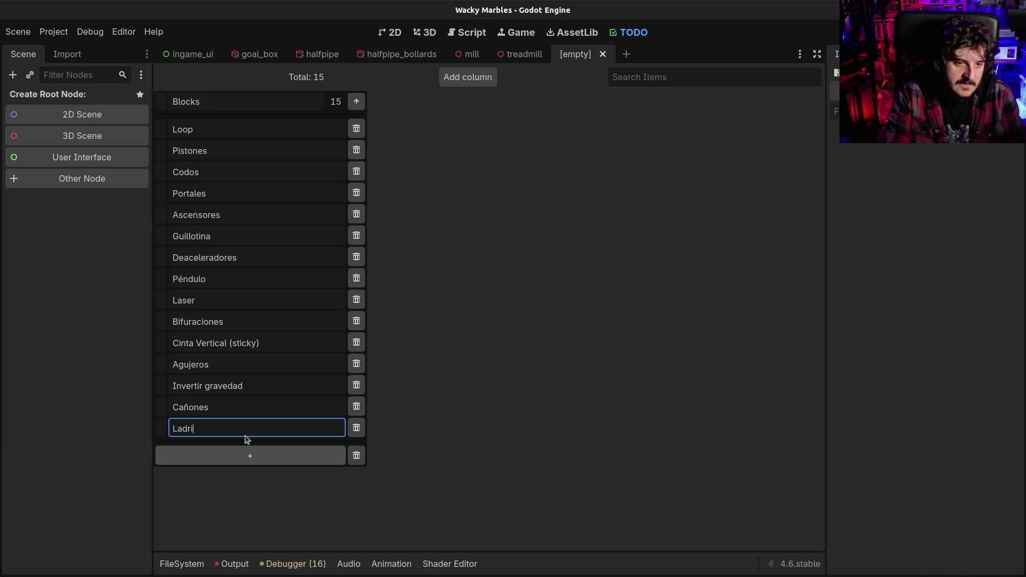
text(llos rompibles)
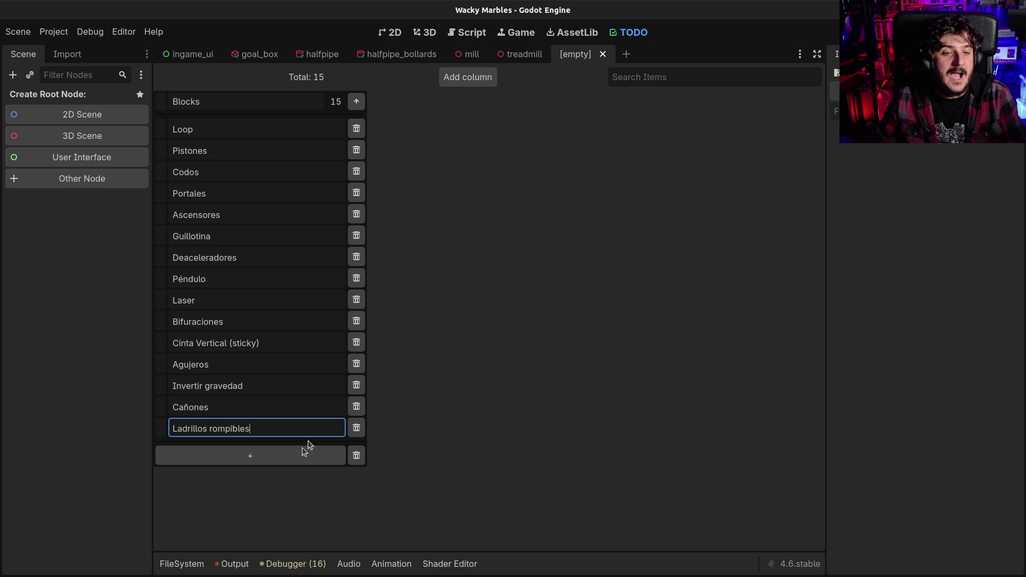
click(287, 455)
text(P)
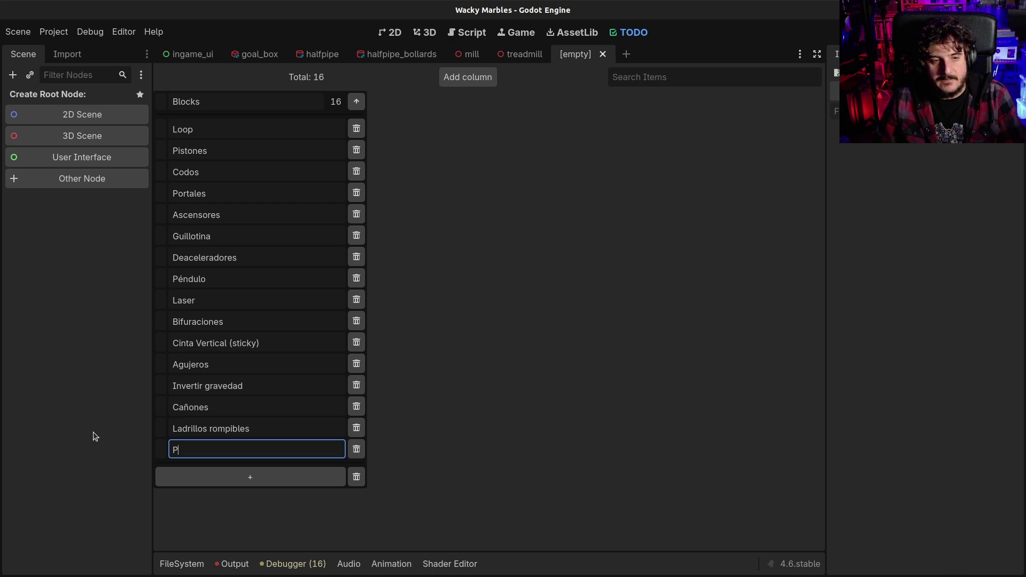
- Complete the Pinball block name and add Piano as the next Blocks item
text(inball)
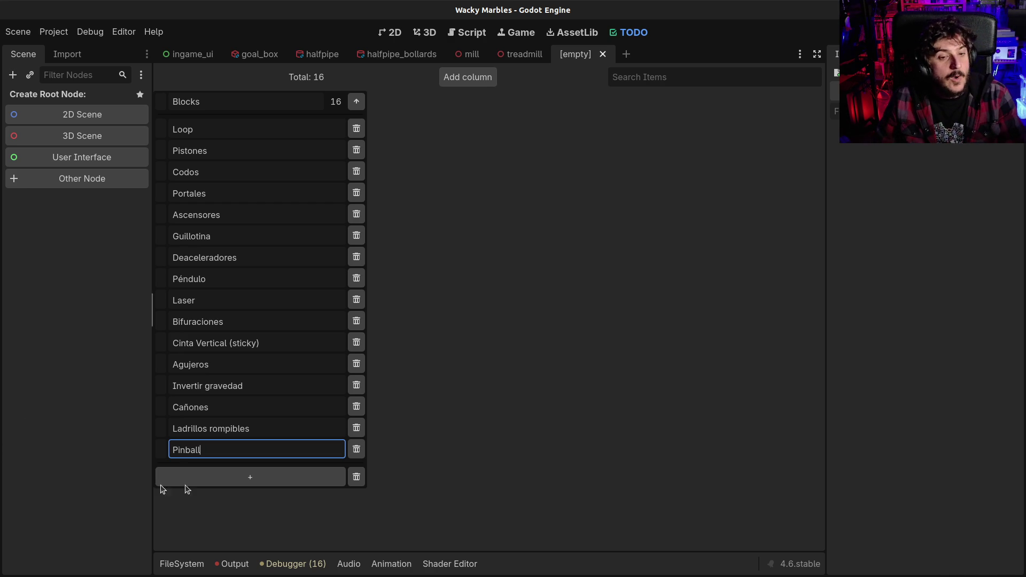
click(256, 479)
text(Piano)
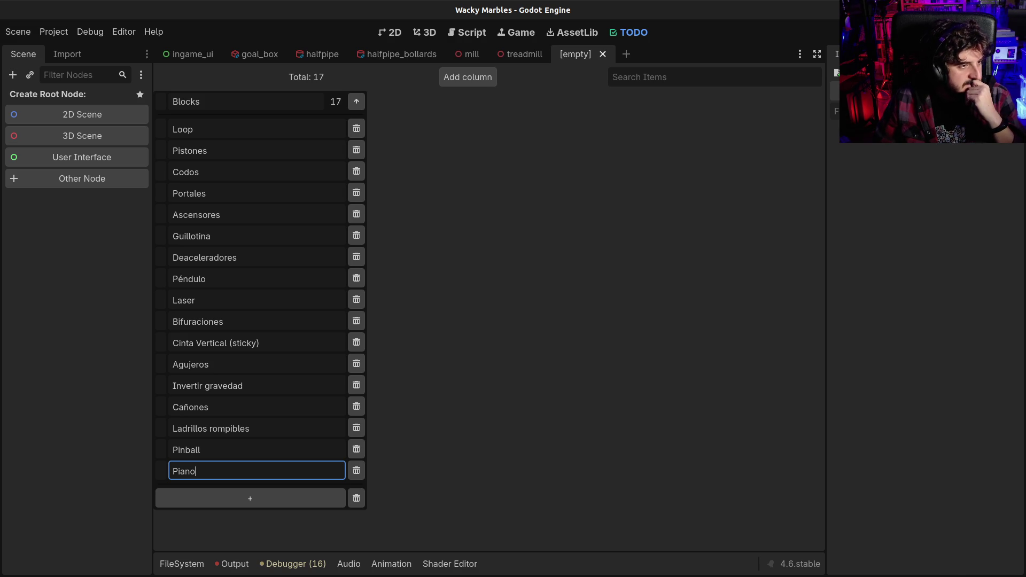
- Wrap the Pinball entry's text so it reads 'Flipper (Pinball)'
click(221, 449)
key(Home)
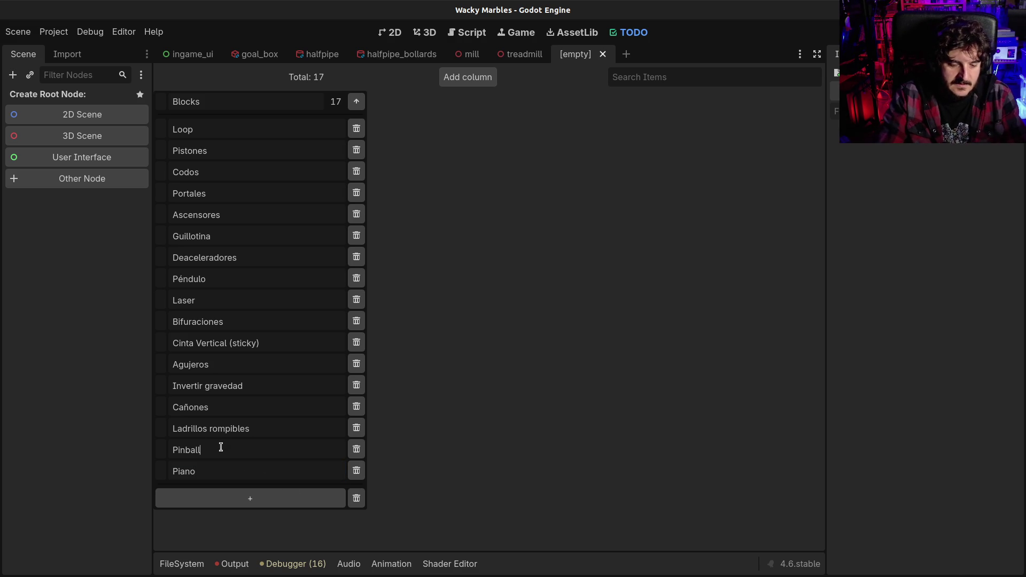
text(Flipper)
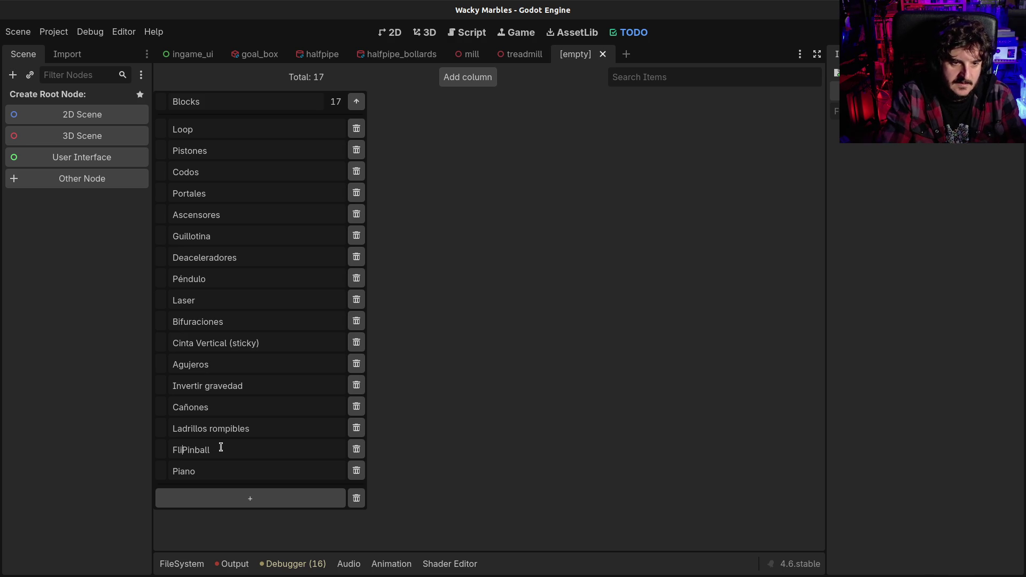
text( ()
key(End)
text())
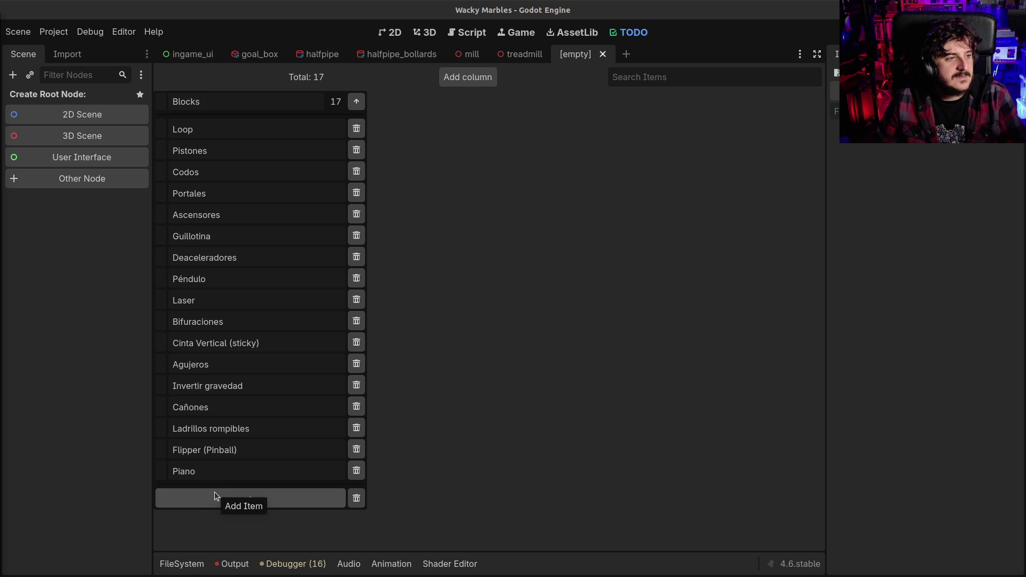
- Enter Minas and Estrella in new rows below Piano
click(215, 497)
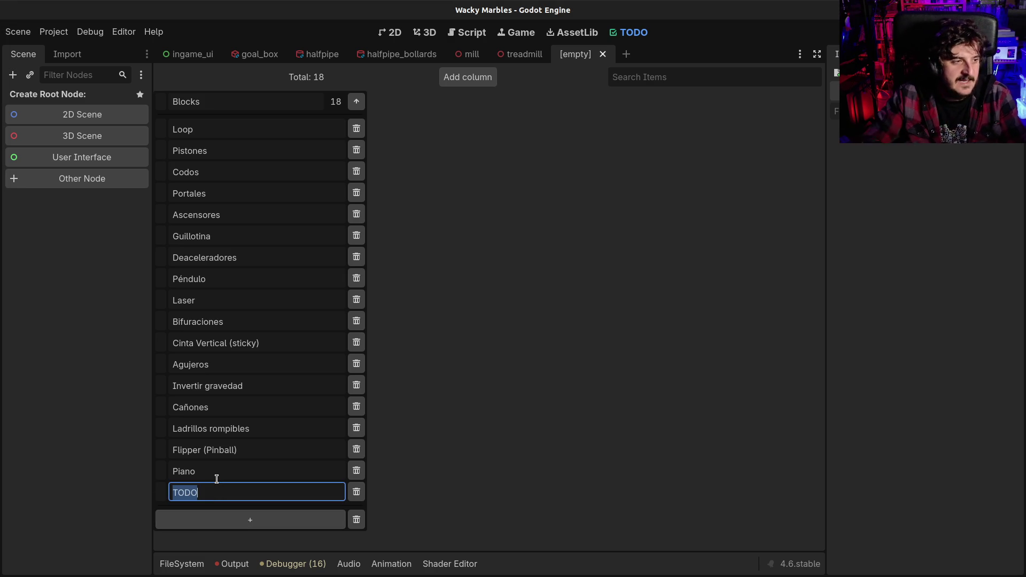
text(Minas)
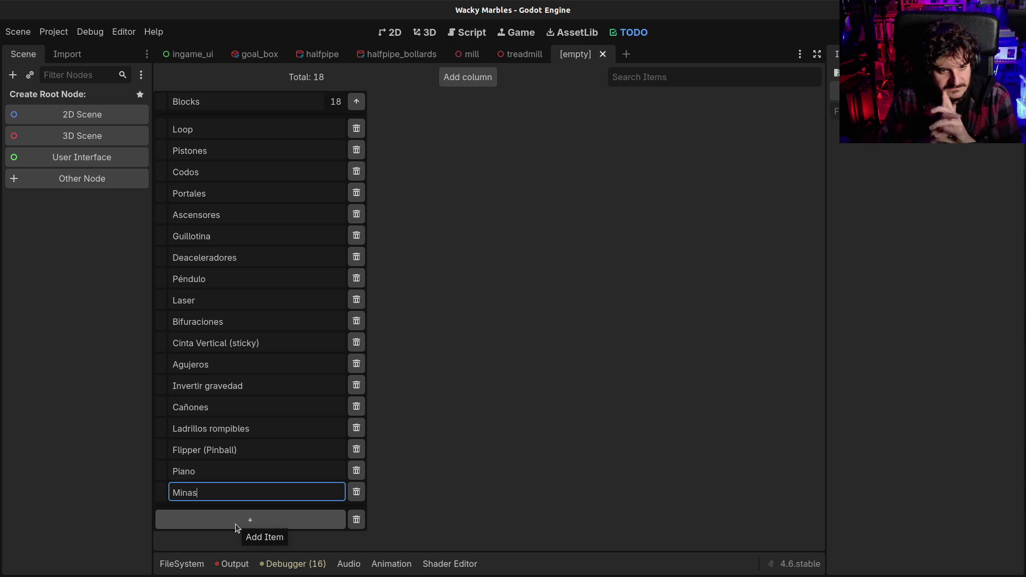
click(235, 525)
text(Estrella)
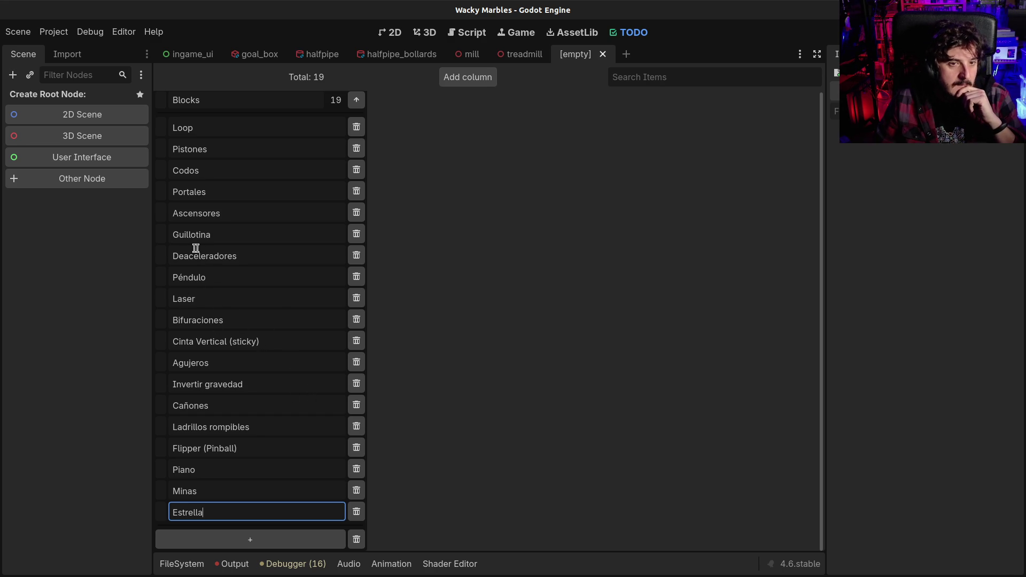
drag(199, 256, 235, 258)
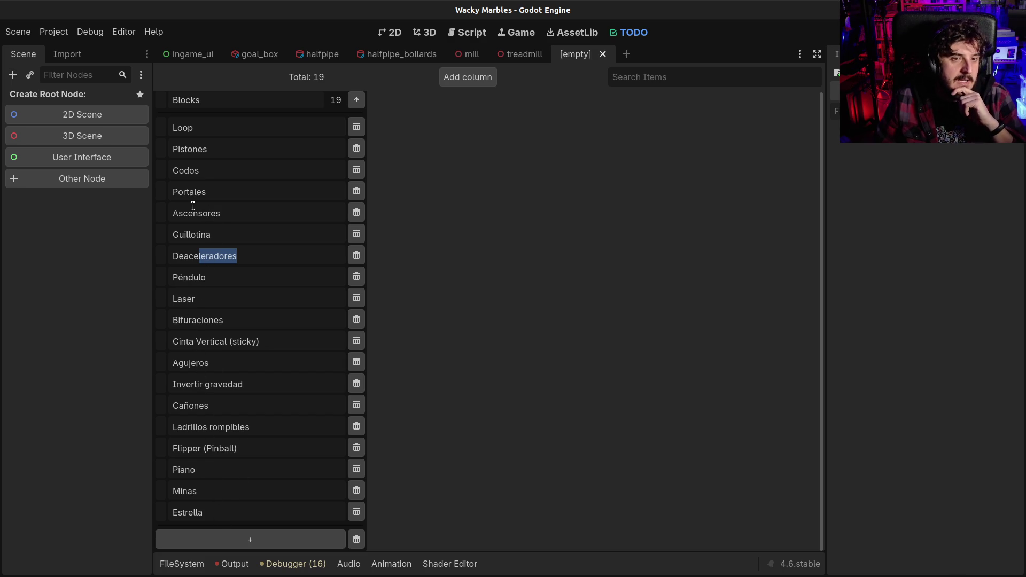
- Enter 'Expulsador del chat' in a new row beneath Estrella
drag(179, 234, 216, 236)
double_click(198, 235)
double_click(197, 275)
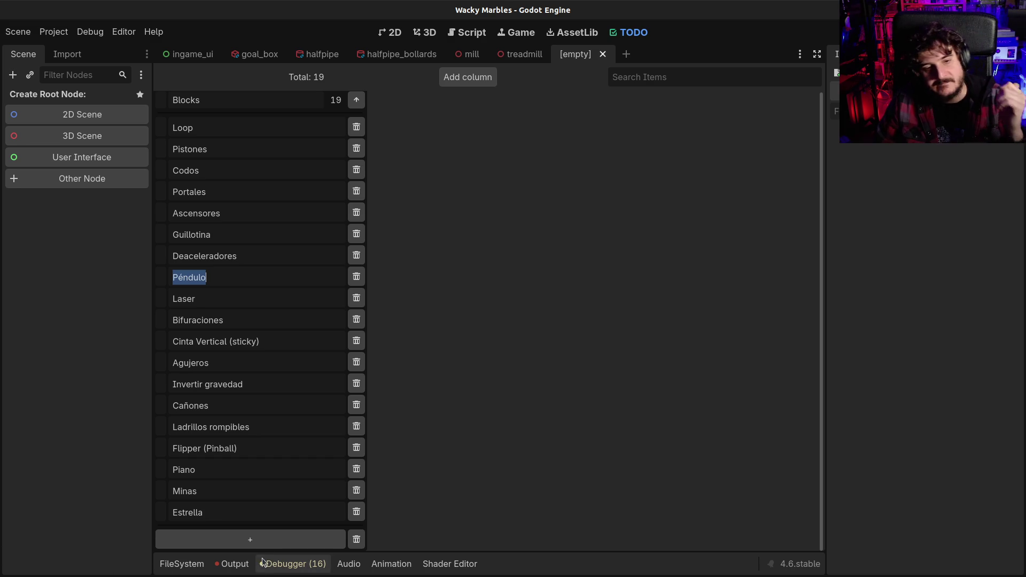
click(214, 539)
text(Expulsador del chat)
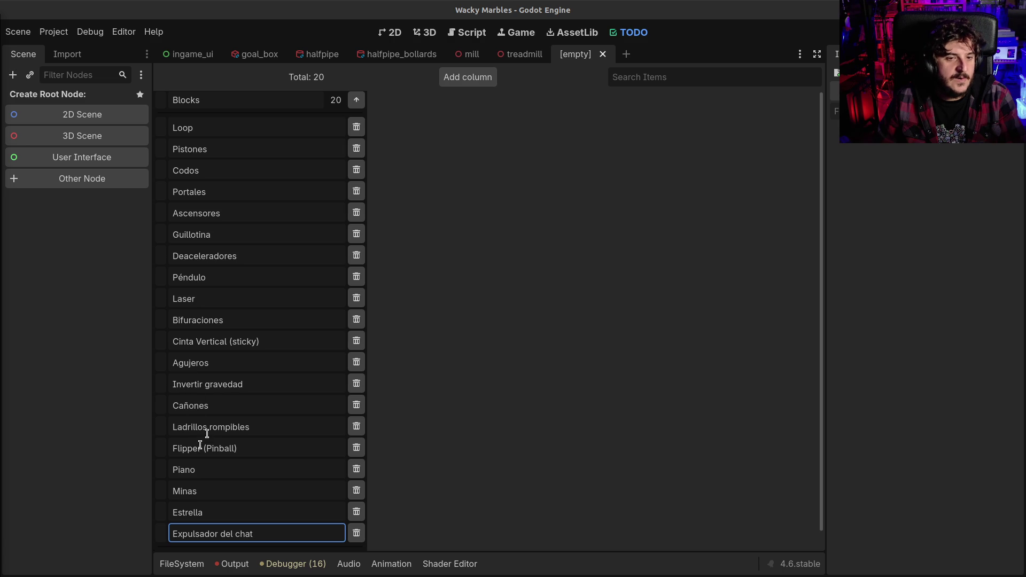
- Enter Rebotador in a new row under Expulsador del chat
scroll(208, 428, down, 2)
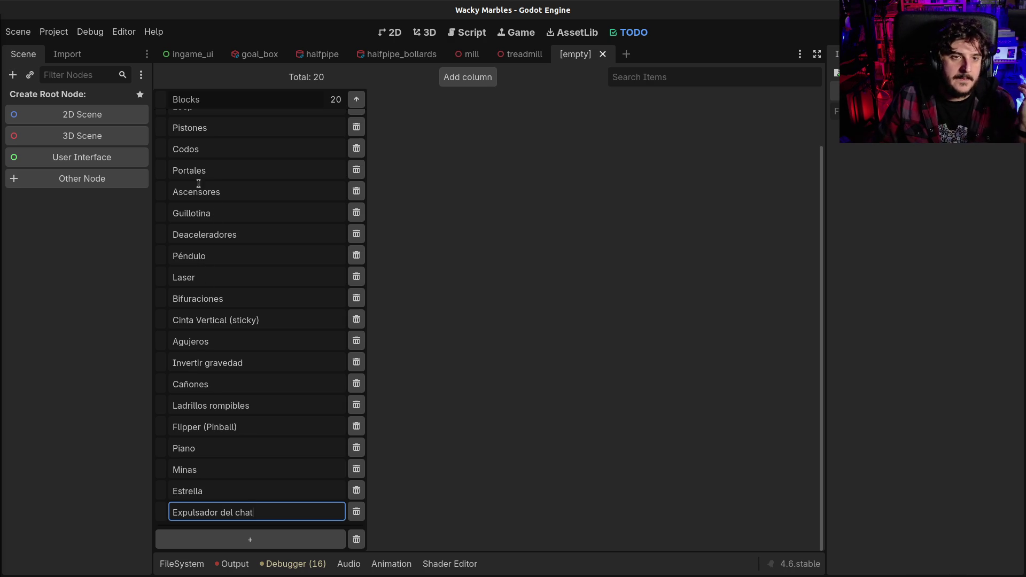
scroll(206, 208, up, 1)
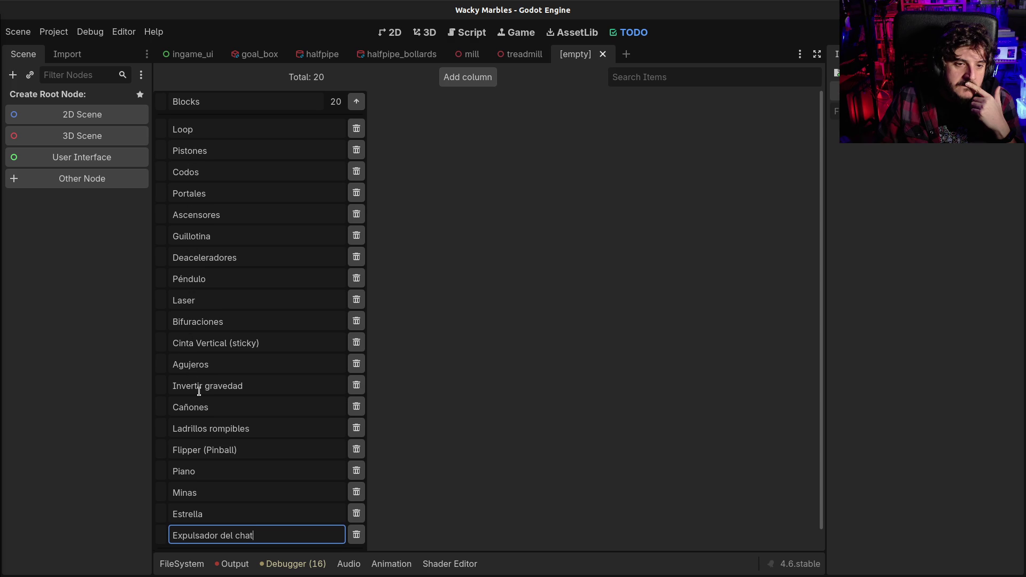
scroll(199, 389, down, 1)
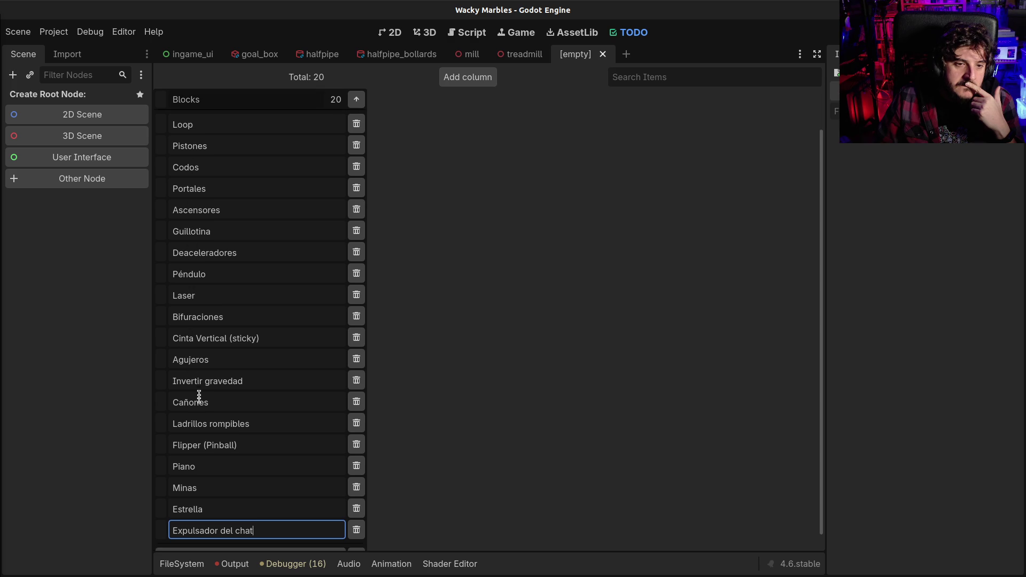
click(240, 546)
text(Rebotador)
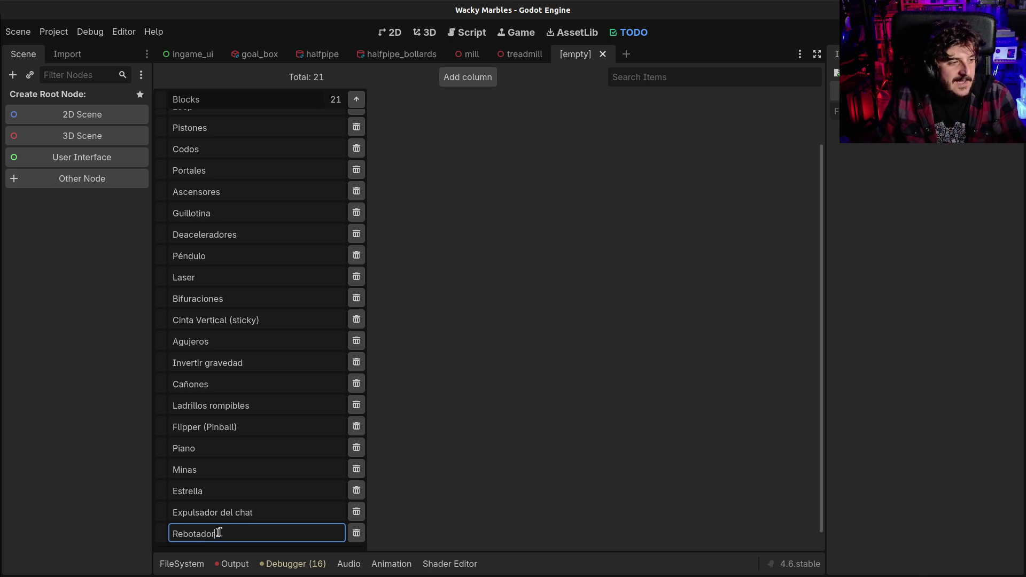
scroll(225, 528, down, 1)
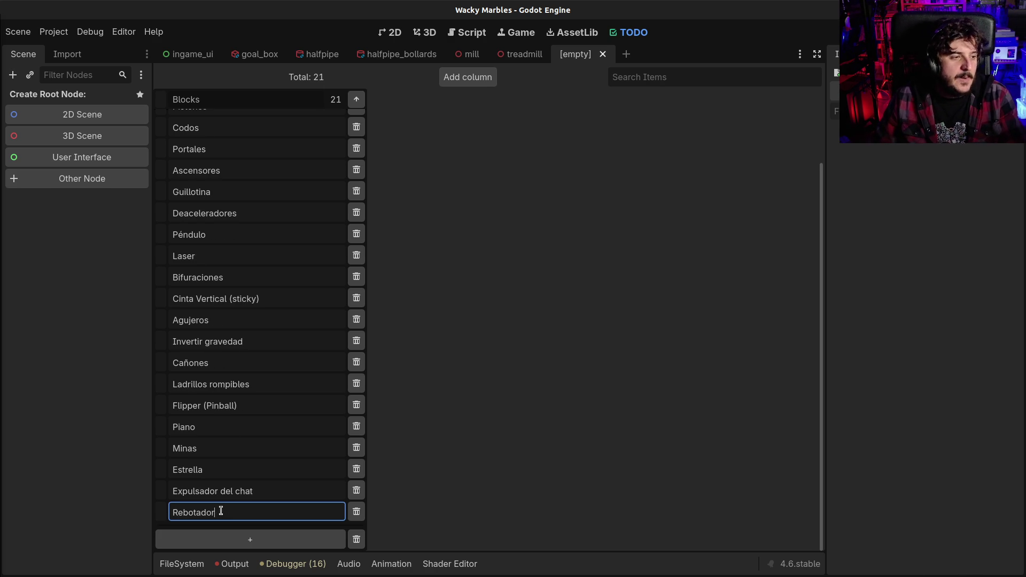
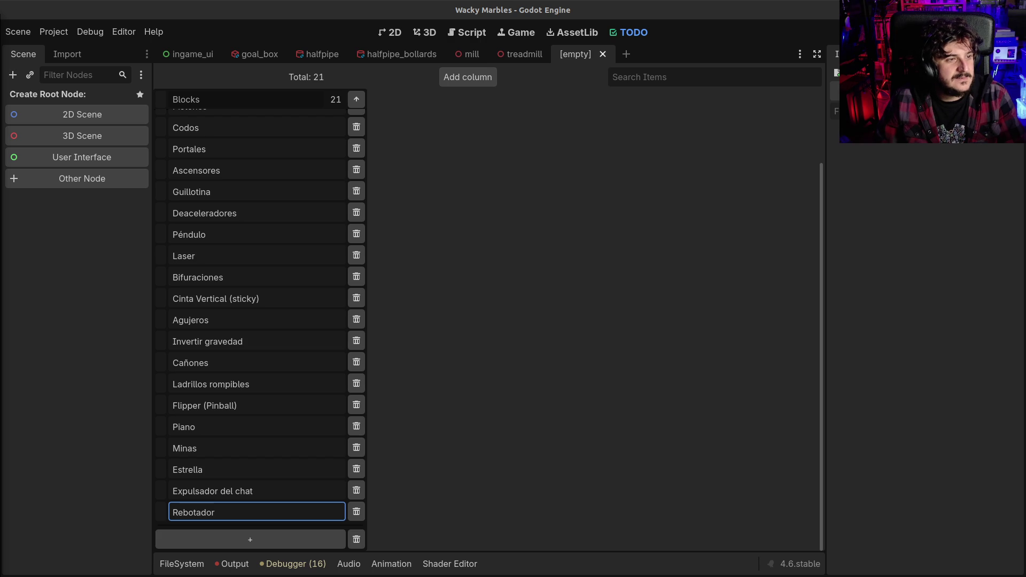
- Bring the Heraldo article on the Tragachicos to the front and select part of its headline
key(alt+Tab)
drag(270, 203, 574, 209)
click(381, 227)
- Widen the Chromium window and highlight passages of the headline and subtitle, including the 1907 mention
drag(276, 236, 505, 233)
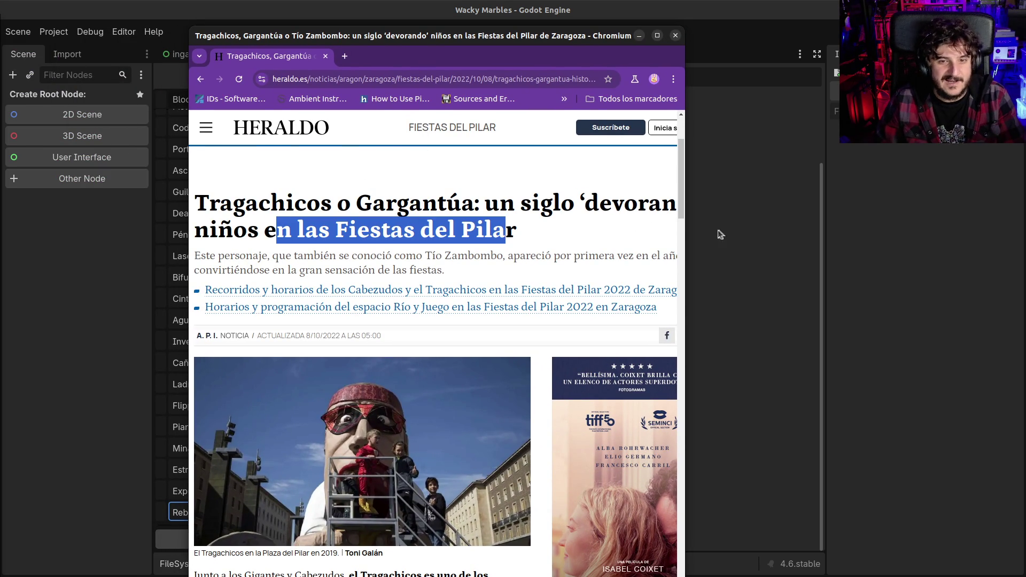
drag(692, 233, 741, 224)
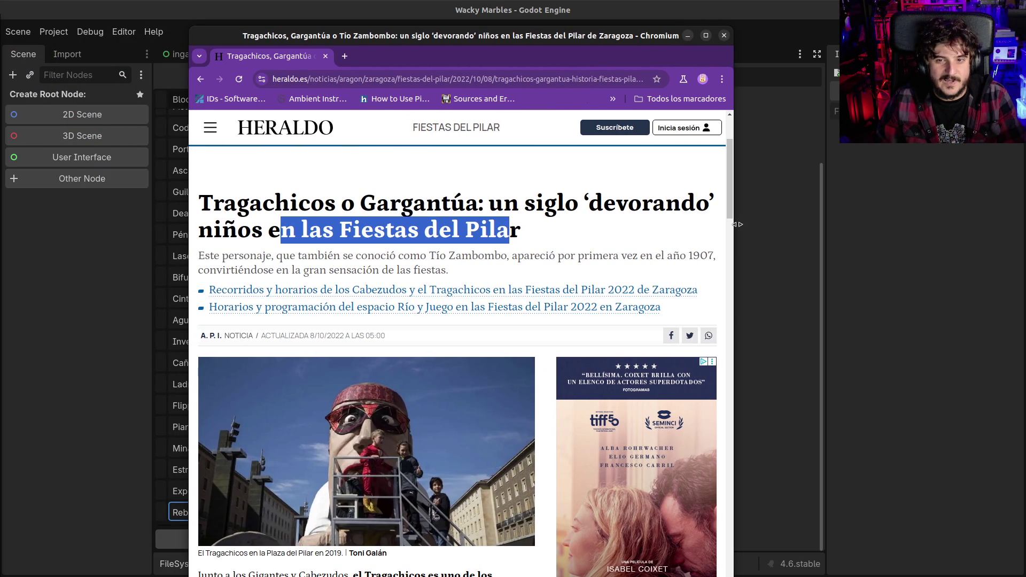
drag(228, 256, 510, 253)
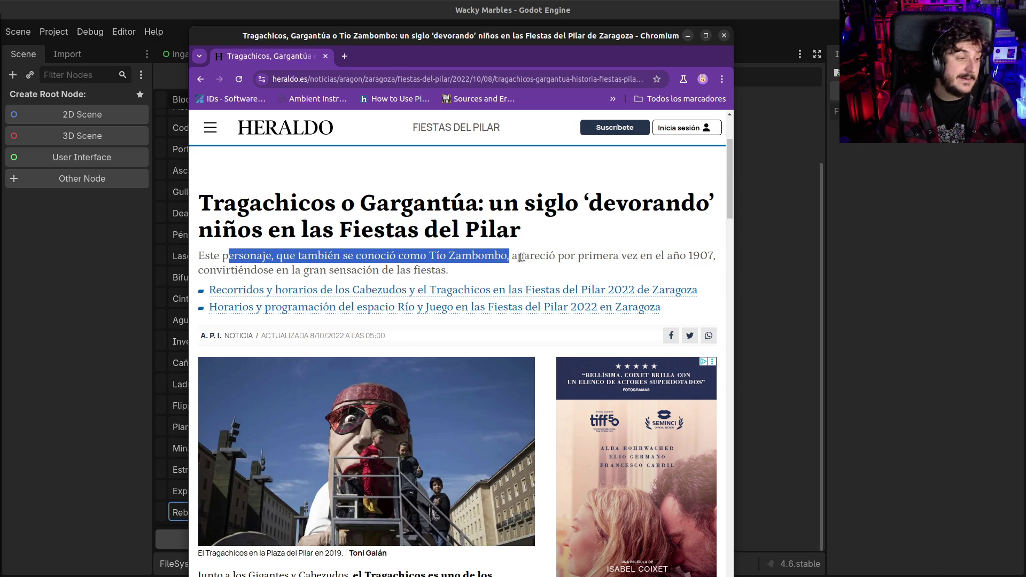
click(527, 257)
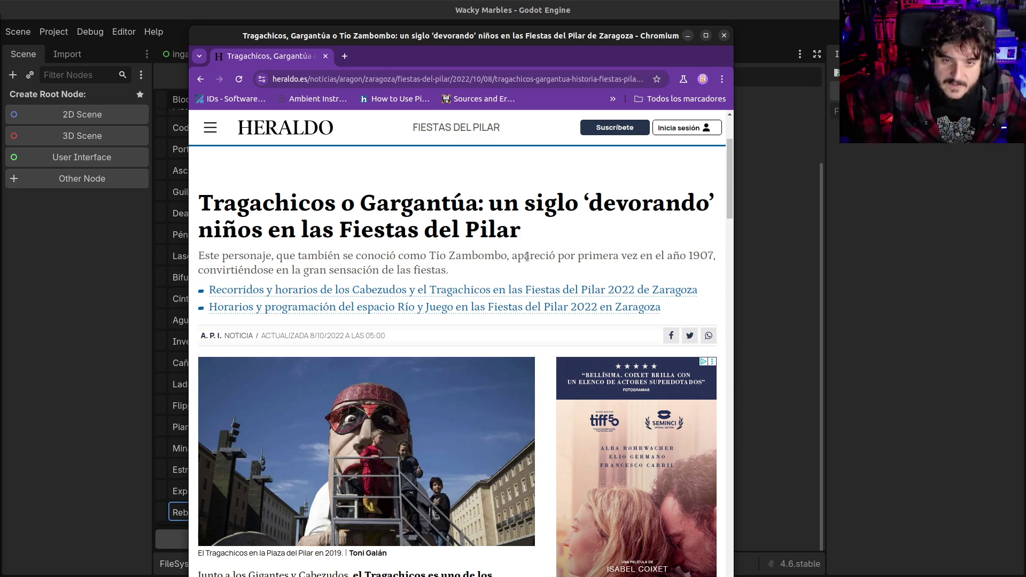
drag(528, 257, 557, 276)
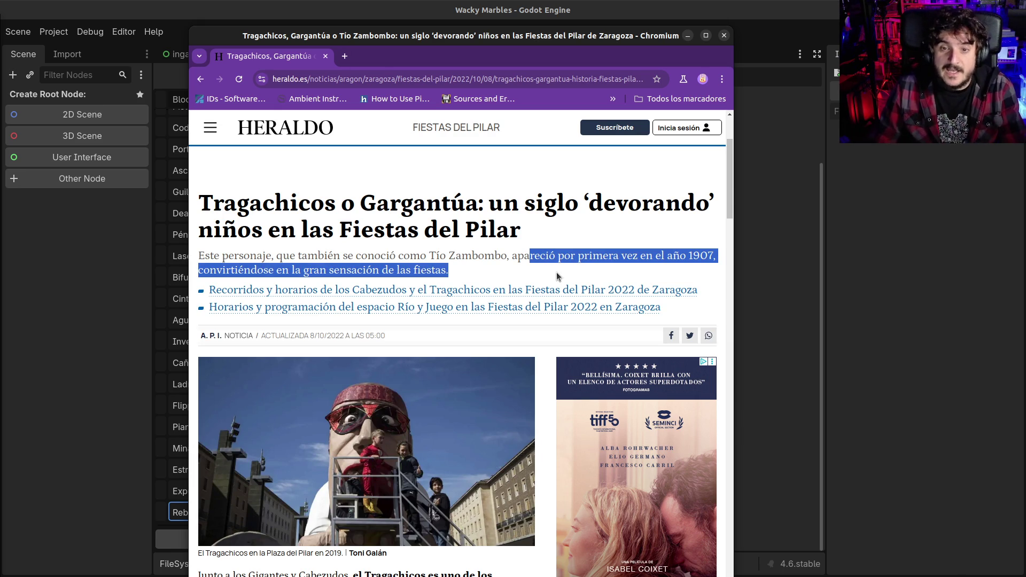
click(553, 272)
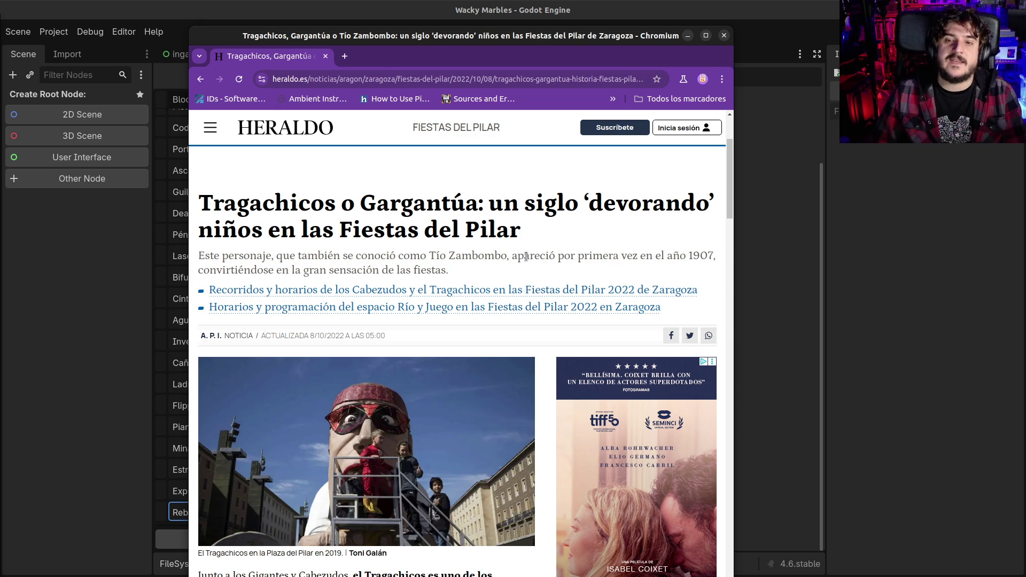
drag(238, 272, 438, 274)
click(438, 274)
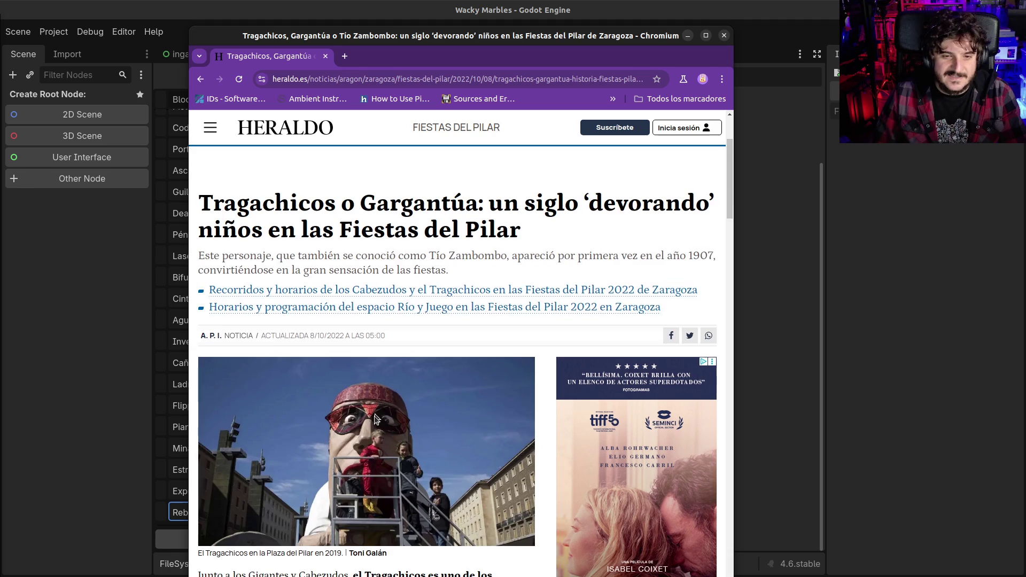
- Scroll down through the Tragachicos article, scroll back up, and close it with Ctrl+W
scroll(376, 420, down, 5)
scroll(376, 420, down, 9)
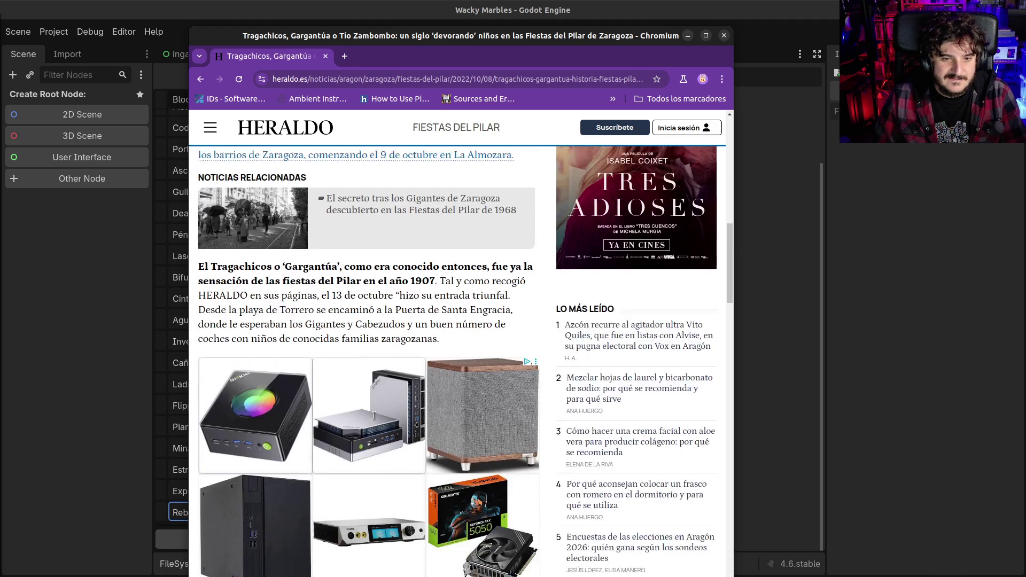
scroll(374, 416, down, 3)
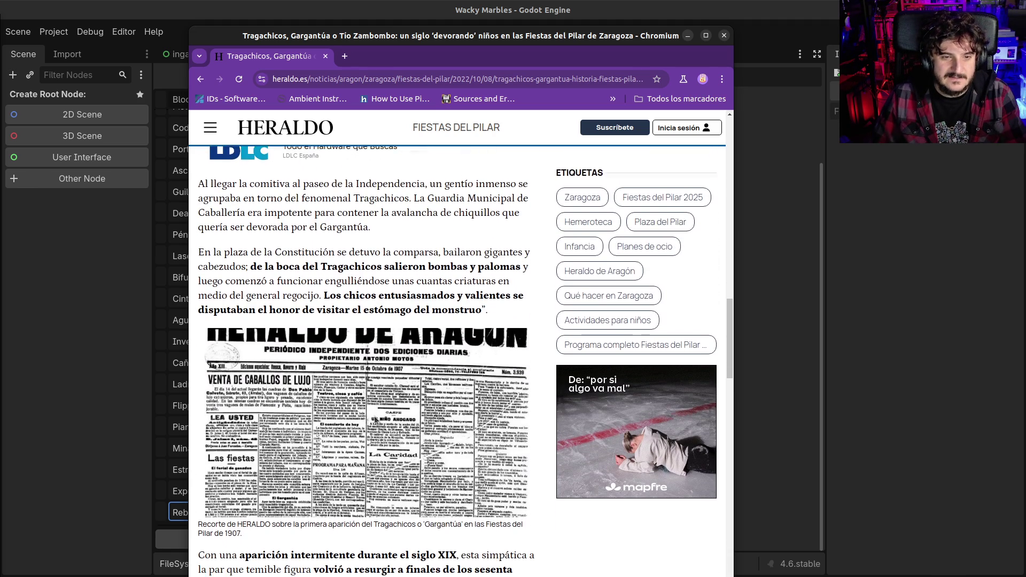
scroll(375, 419, down, 6)
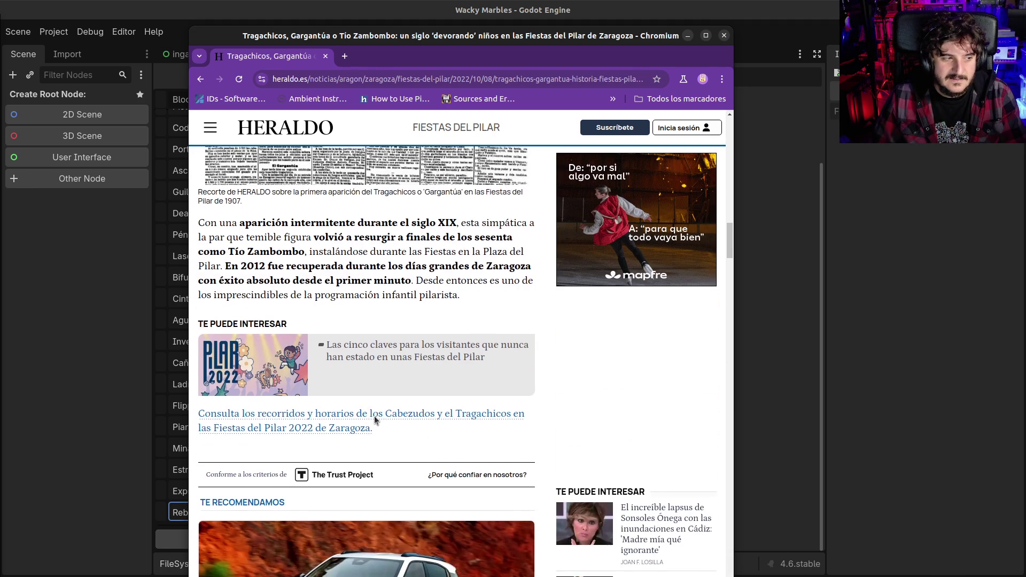
scroll(376, 420, down, 3)
scroll(376, 420, up, 20)
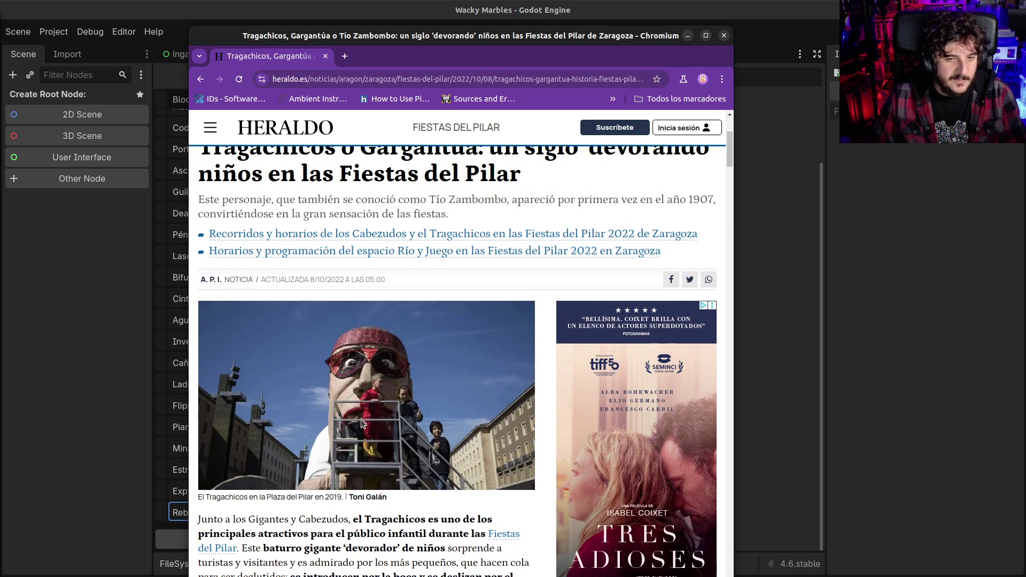
key(ctrl+w)
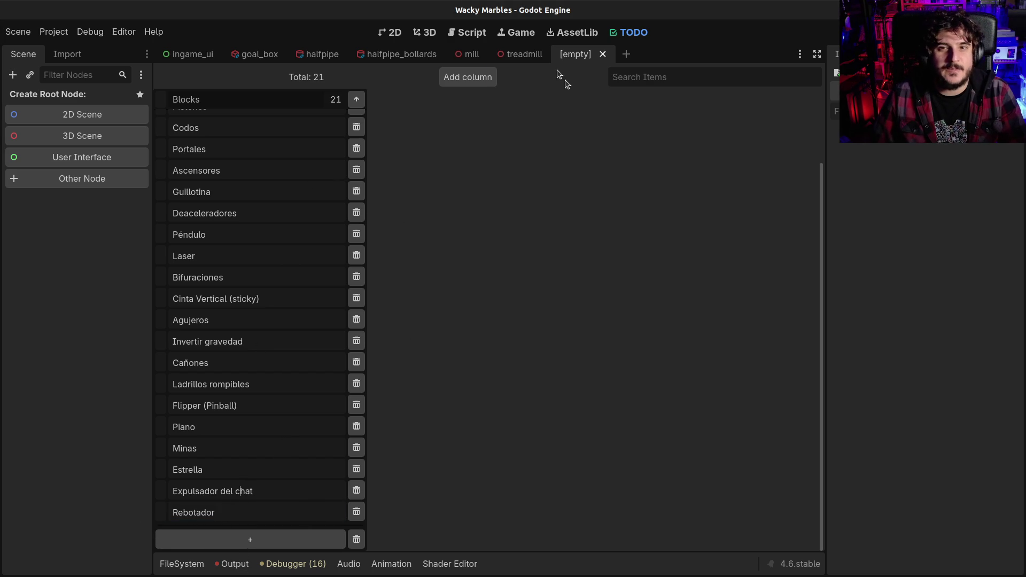
- Save with Ctrl+S, replace the [empty] tab with a new scene, and tilt the view over the bare grid
key(ctrl+s)
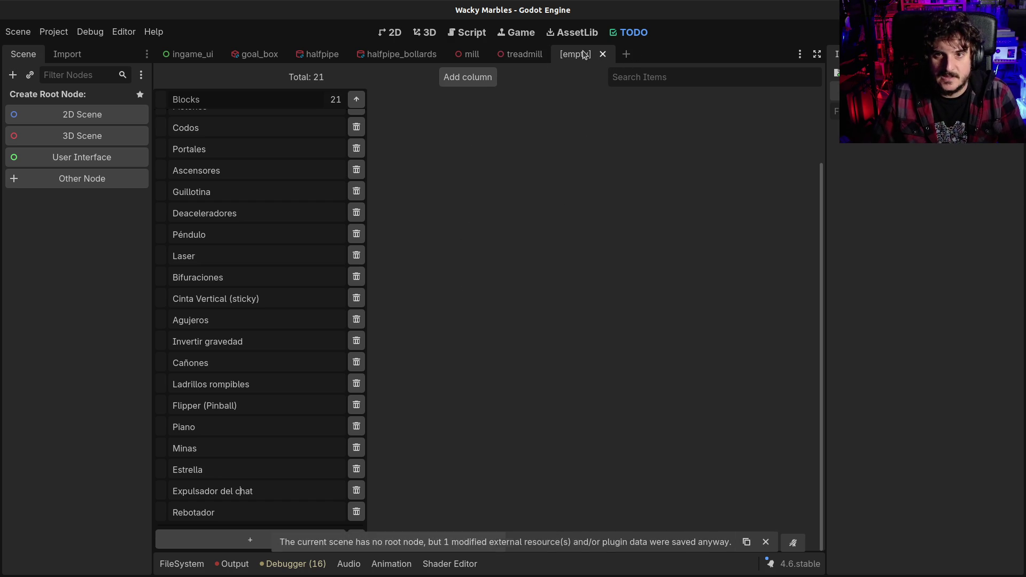
click(603, 55)
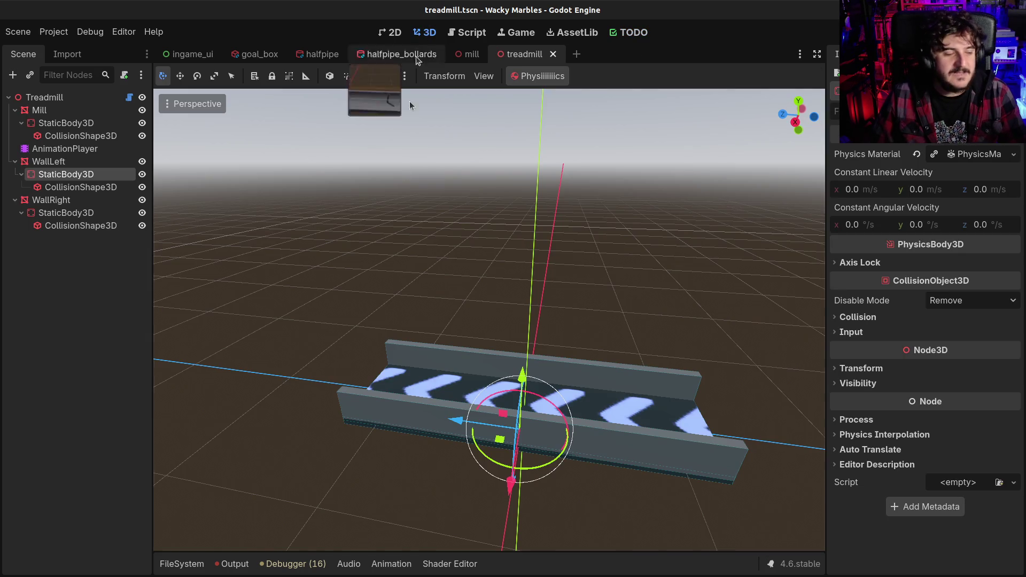
click(576, 54)
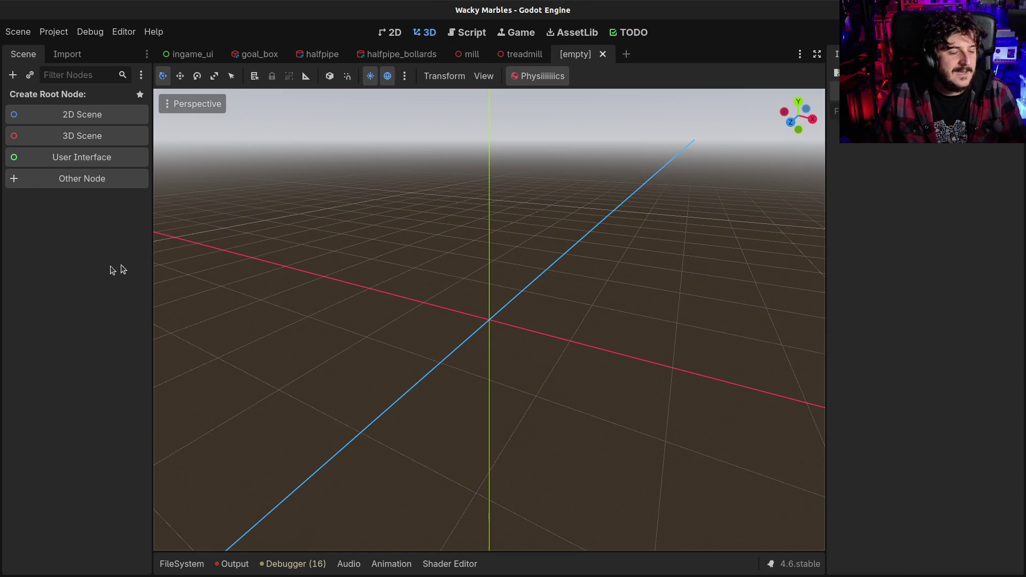
mouse_move(416, 298)
mouse_down()
mouse_move(494, 263)
mouse_move(477, 279)
mouse_up()
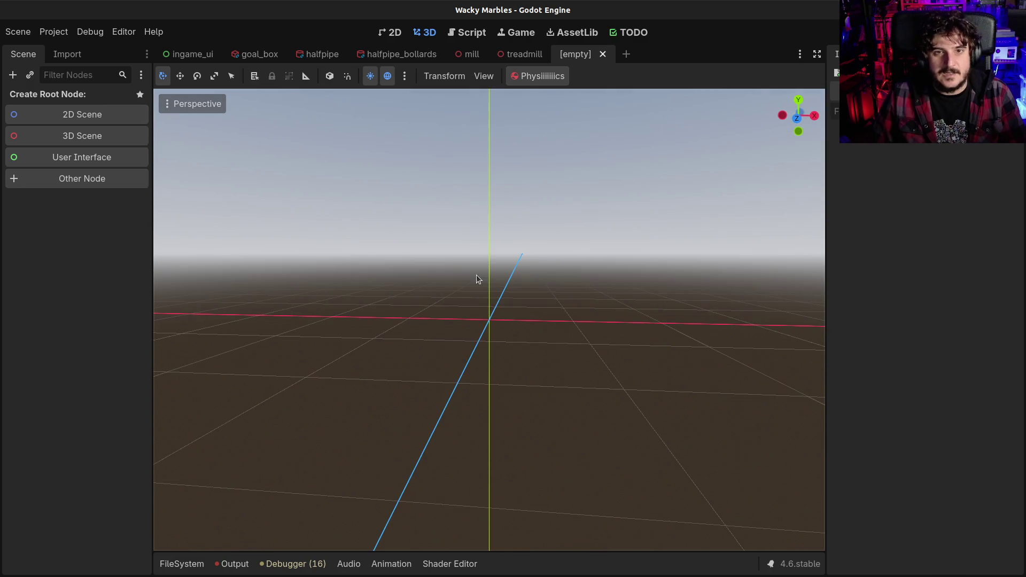
scroll(328, 286, down, 3)
drag(445, 249, 450, 295)
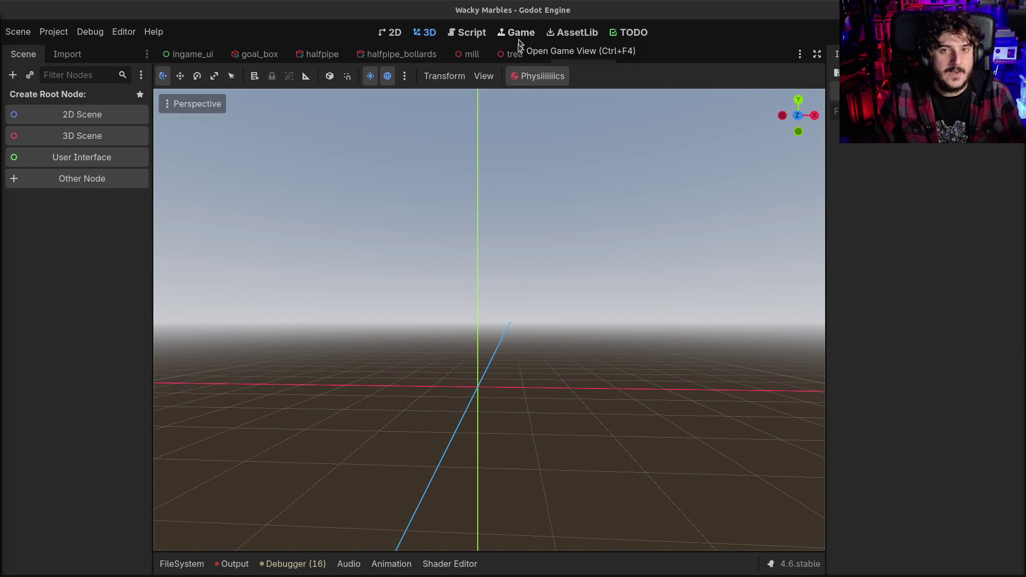
- Add a Comecocos entry to the TODO blocks list
click(635, 31)
click(235, 540)
text(Comecocos)
key(Return)
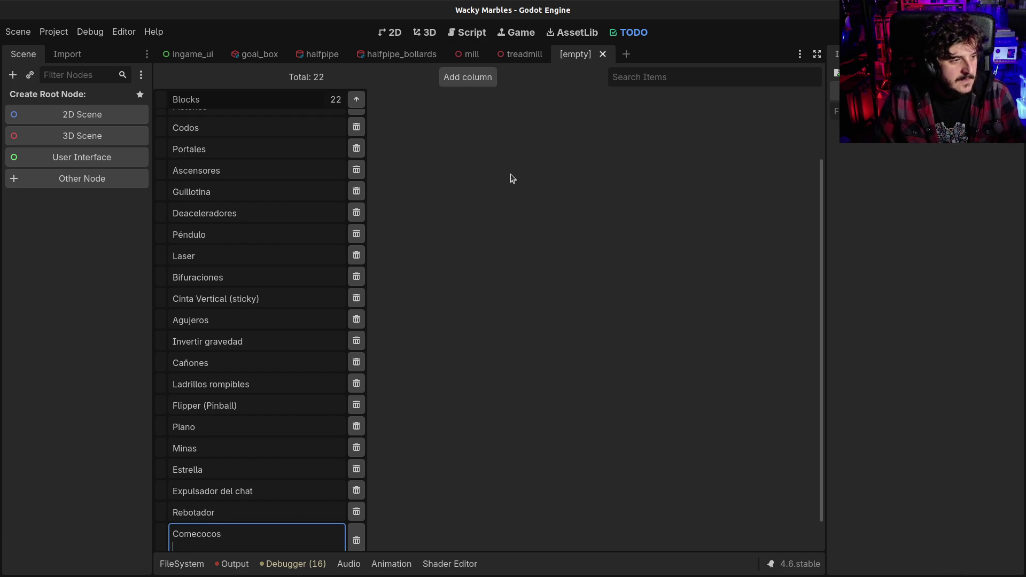
- Give the new scene a Node3D root, then bring up the goal_box scene
click(425, 32)
click(46, 140)
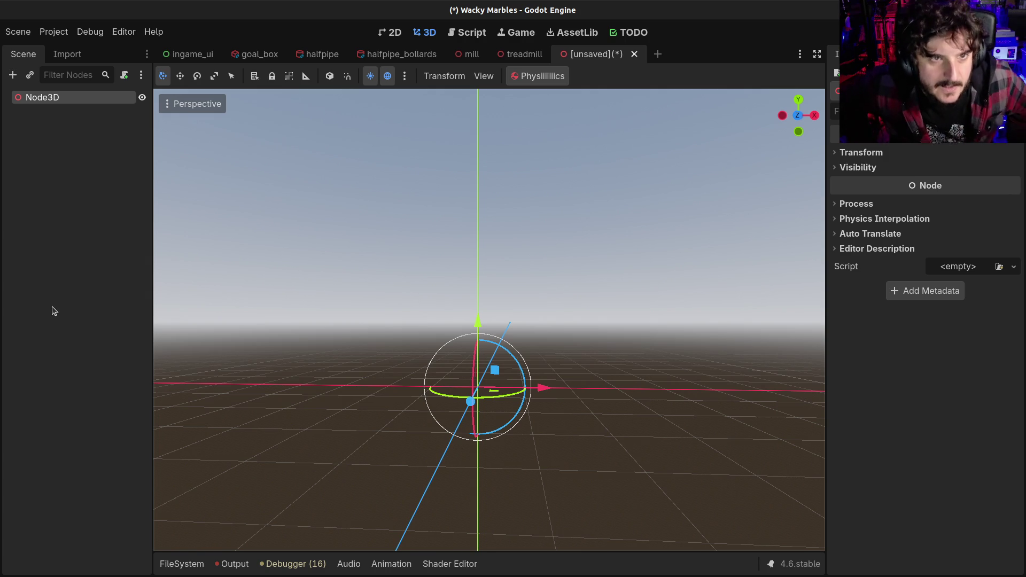
click(282, 55)
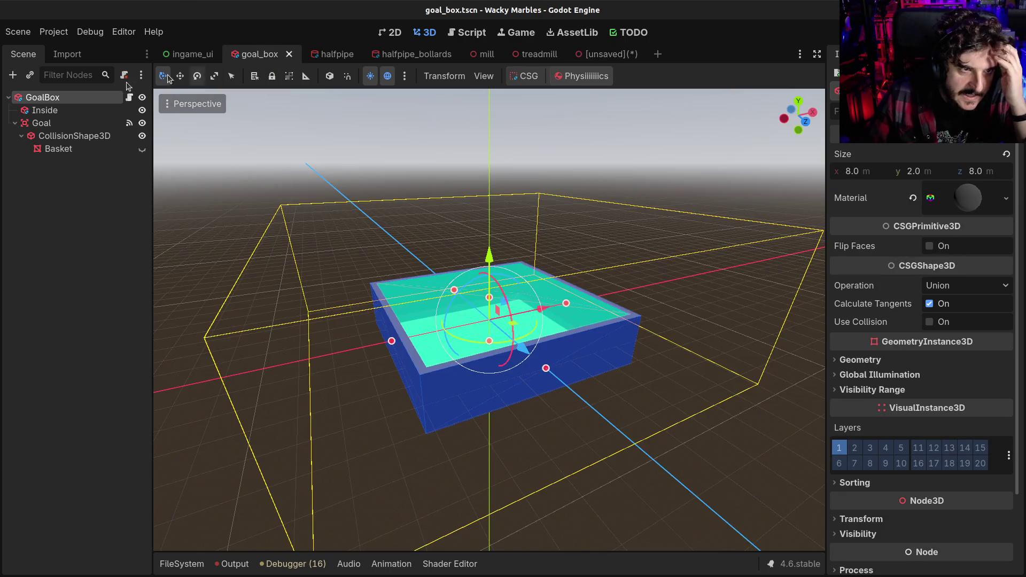
- Select the StageGoal class name on line 1 of goal.gd, then go back to the unsaved scene in 3D
click(128, 98)
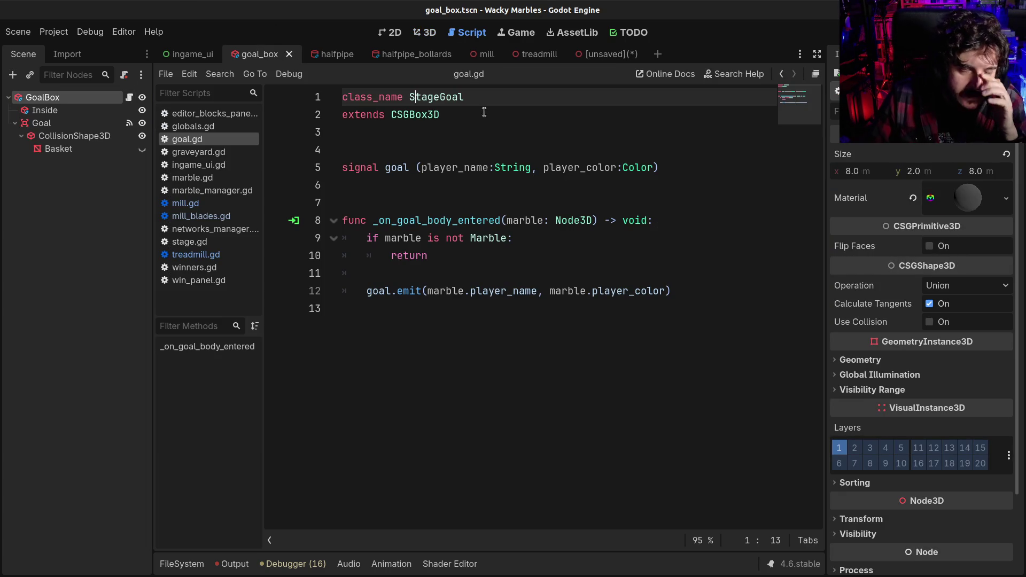
click(447, 117)
key(Up)
key(ctrl+d)
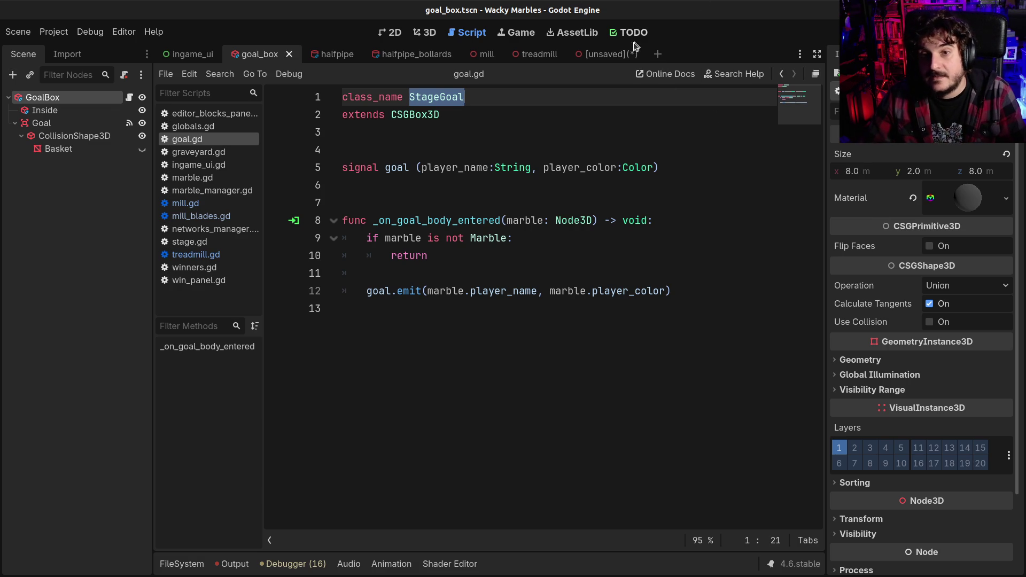
click(609, 53)
click(424, 32)
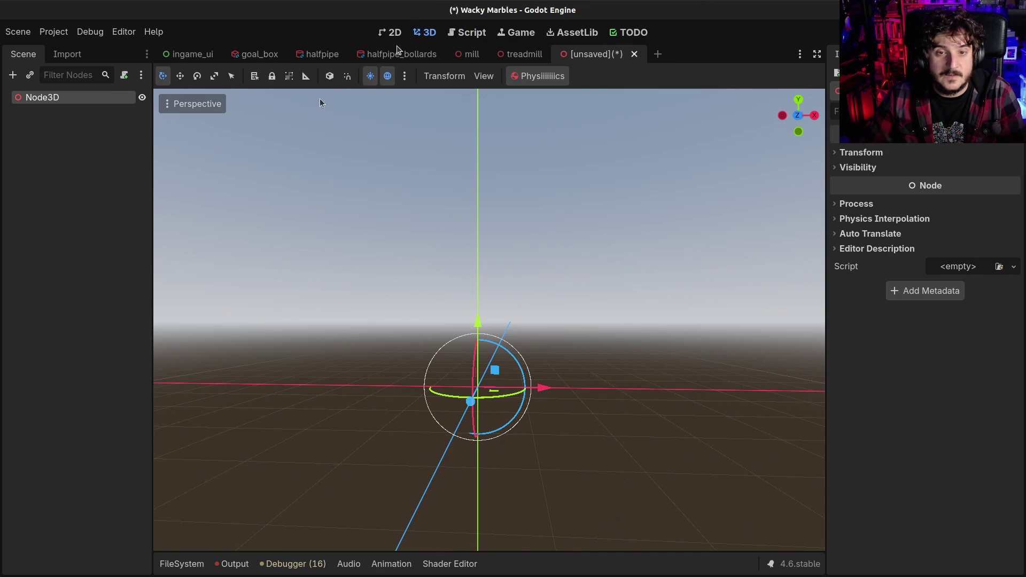
- Rename the Node3D root to Pachinko and open Create New Node with Ctrl+A
scroll(415, 225, down, 10)
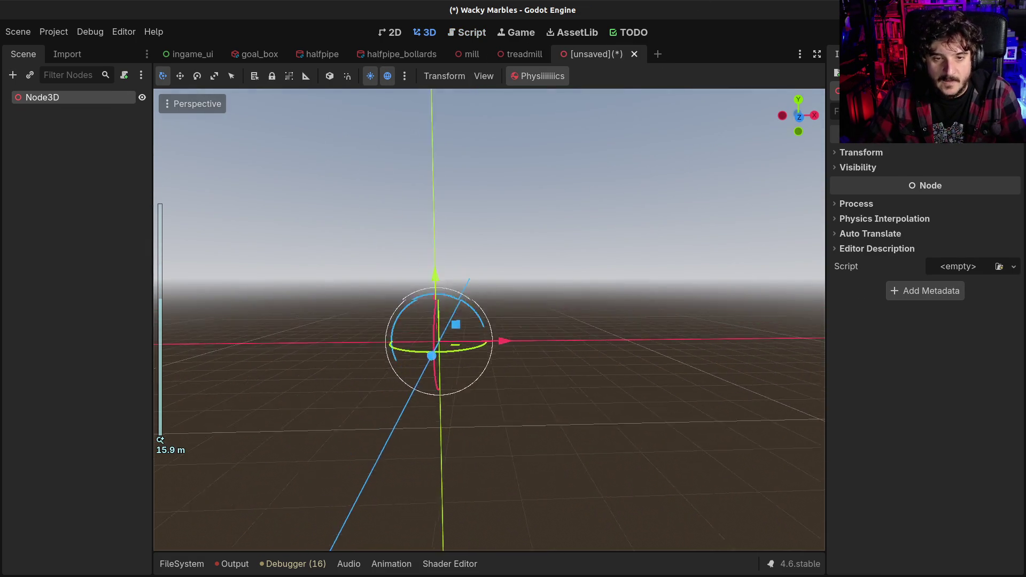
double_click(42, 98)
text(Rachin)
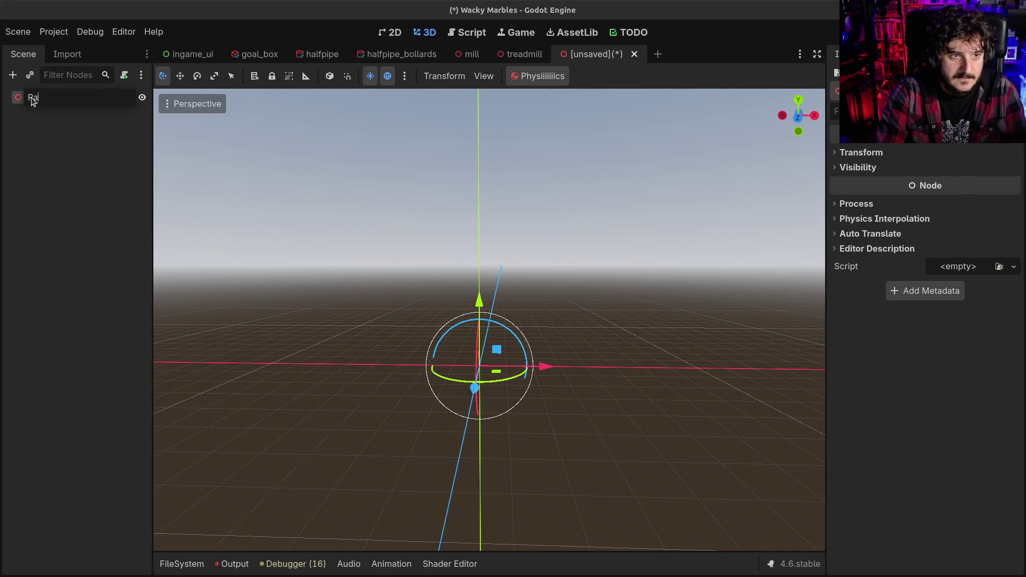
text(ko)
key(Return)
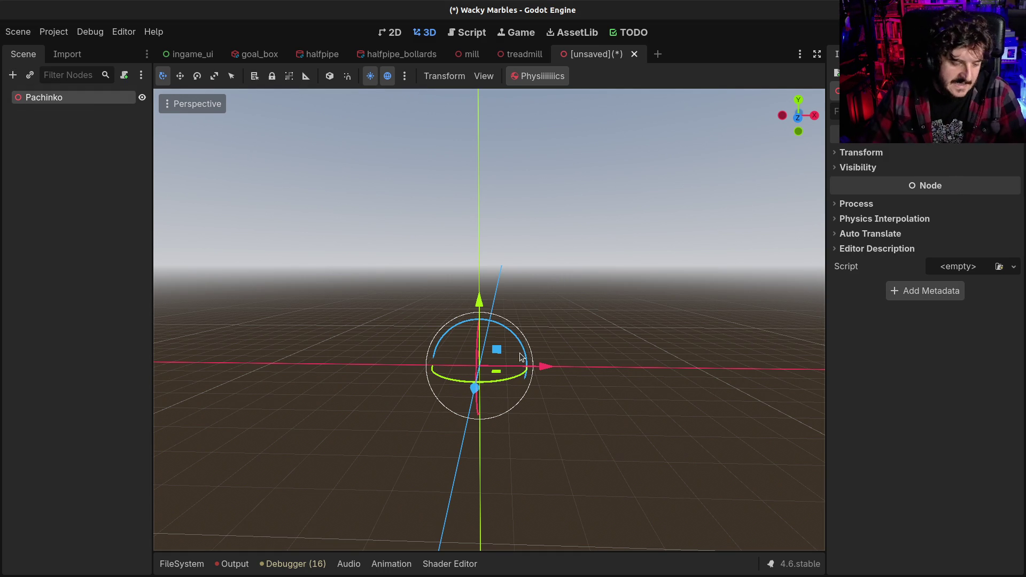
key(ctrl+a)
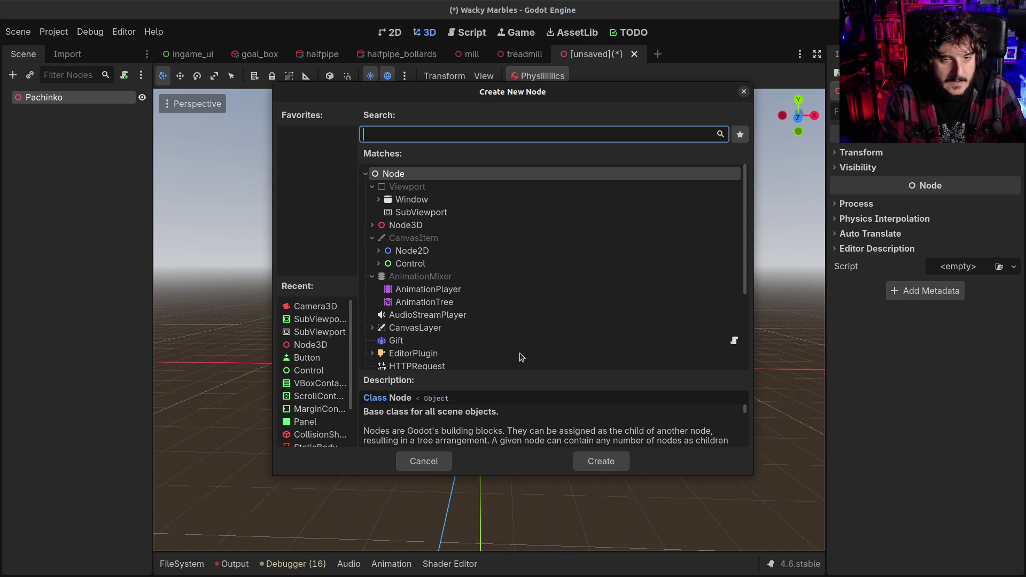
- Add a MeshInstance3D under Pachinko, then abandon renaming it Board and delete it
text(mesh)
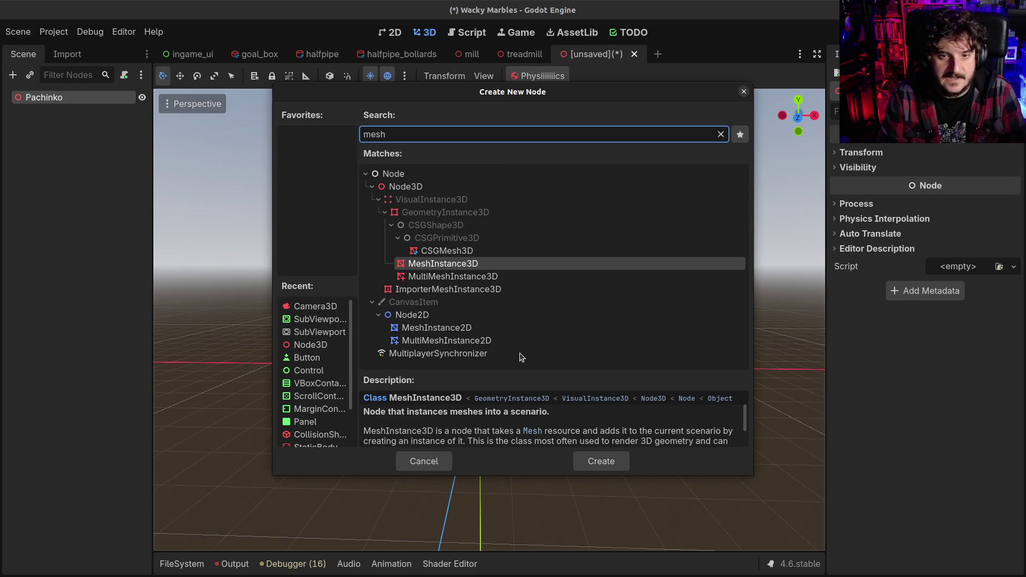
key(Return)
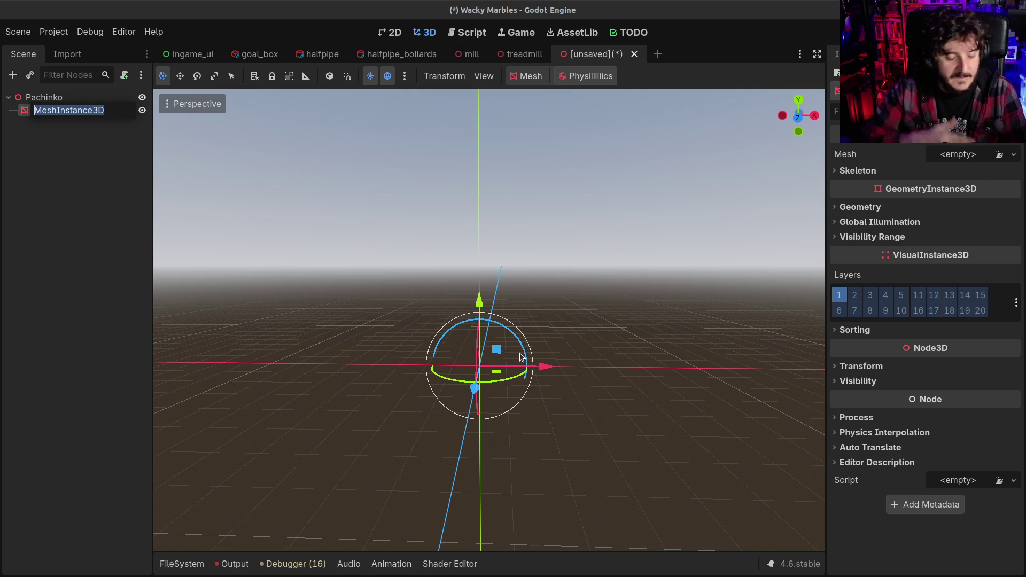
text(Board)
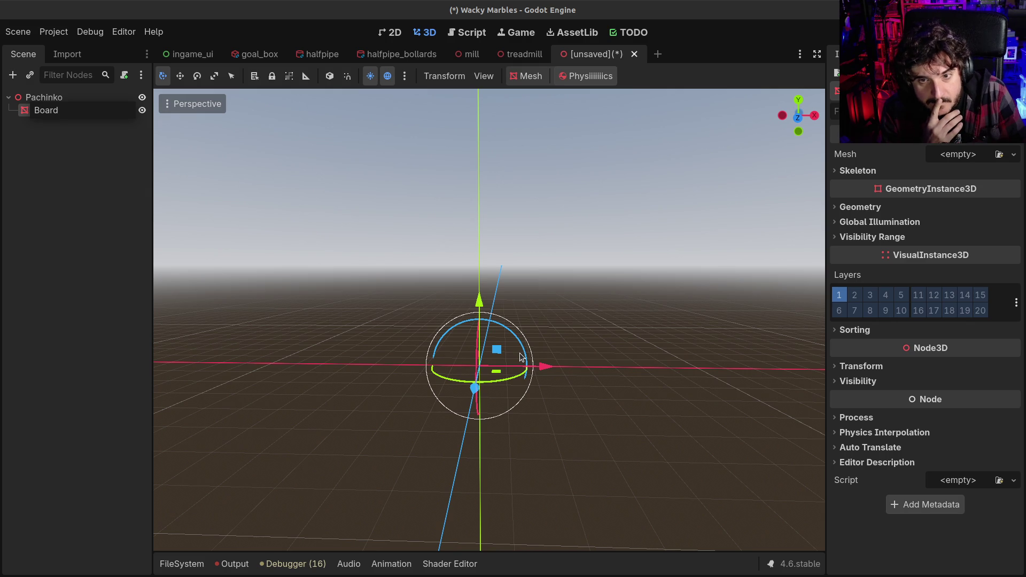
key(Escape)
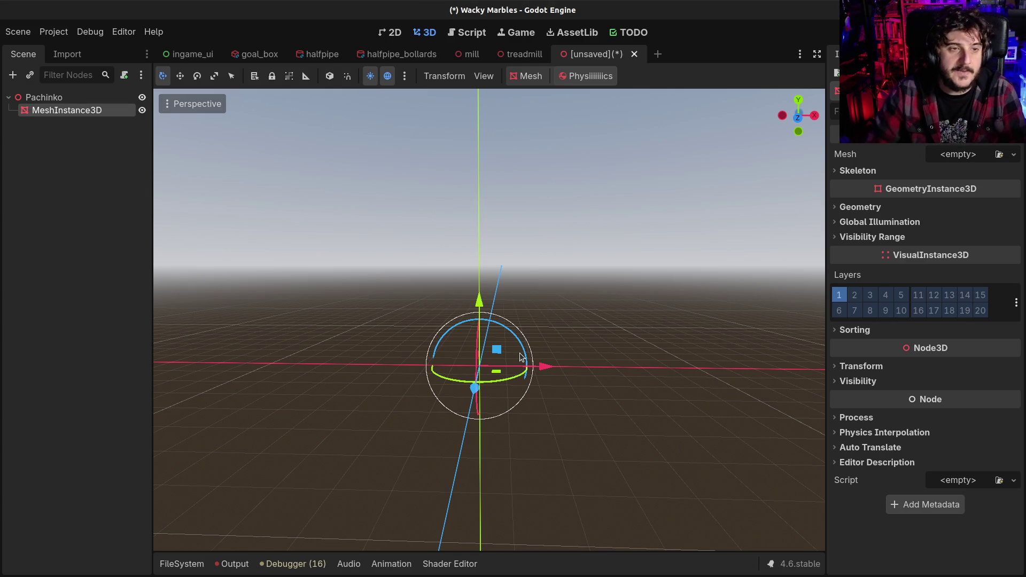
key(Delete)
key(Return)
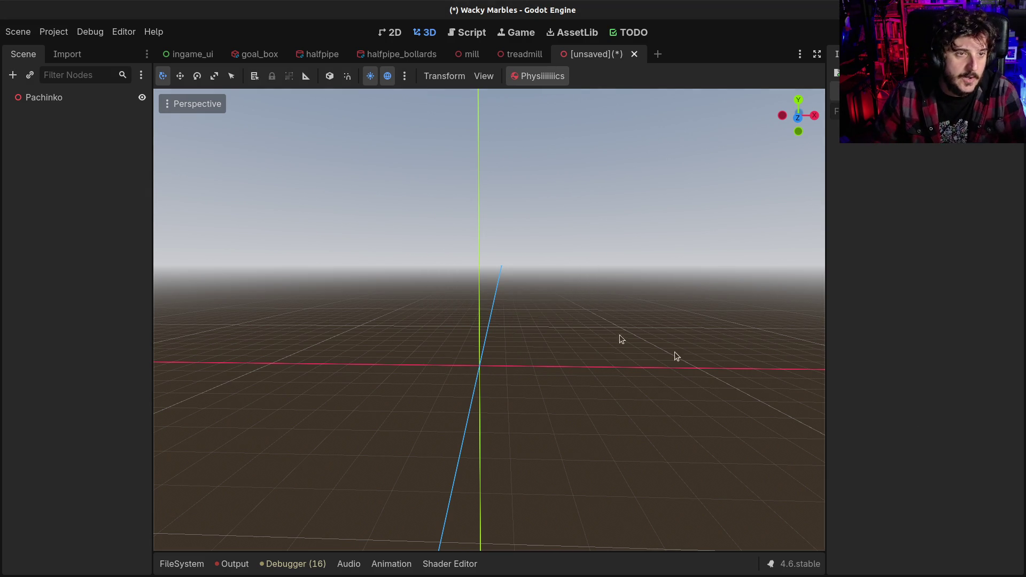
- Add a CSGBox3D child under the Pachinko root
click(71, 97)
key(ctrl+a)
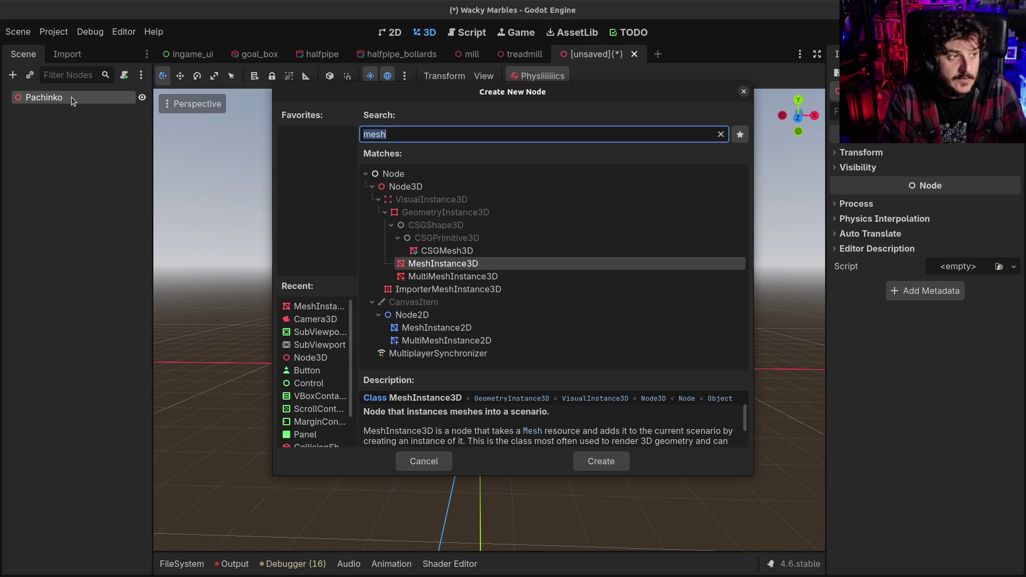
text(csg)
key(Return)
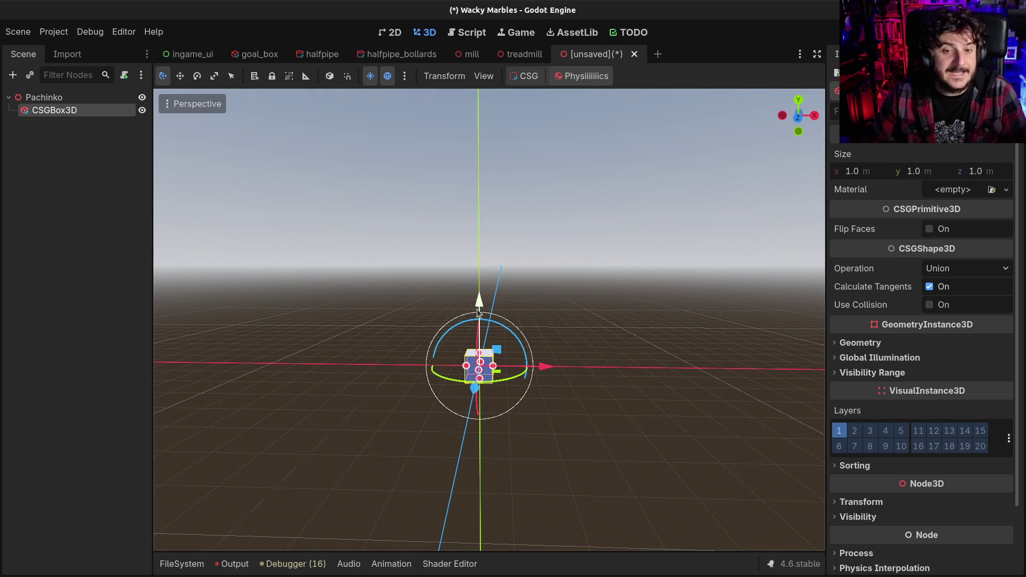
- Rename the new CSG box node to Board
mouse_move(556, 321)
mouse_down()
mouse_move(522, 351)
mouse_move(568, 328)
mouse_up()
scroll(569, 325, down, 2)
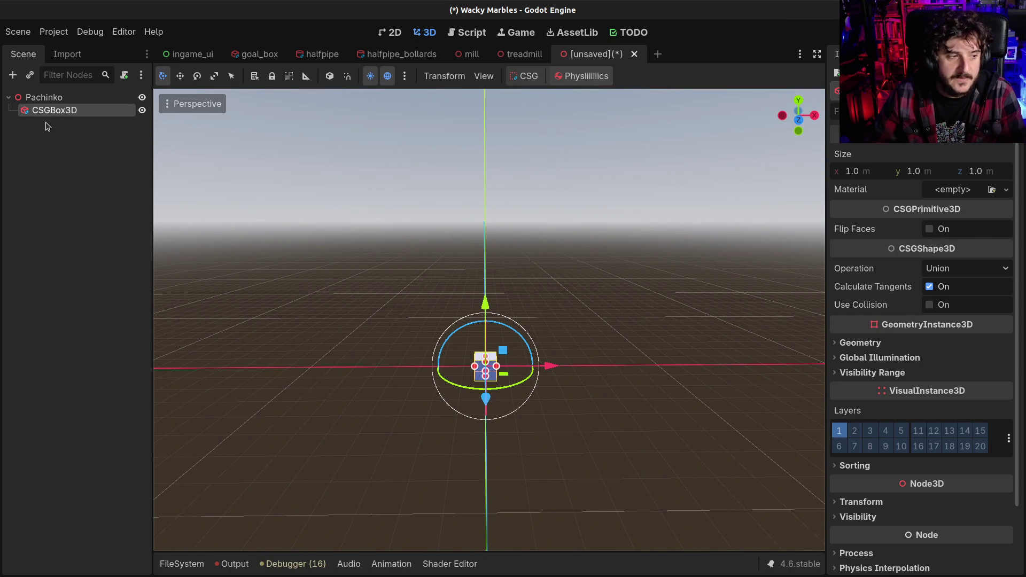
key(F2)
text(Board)
key(Return)
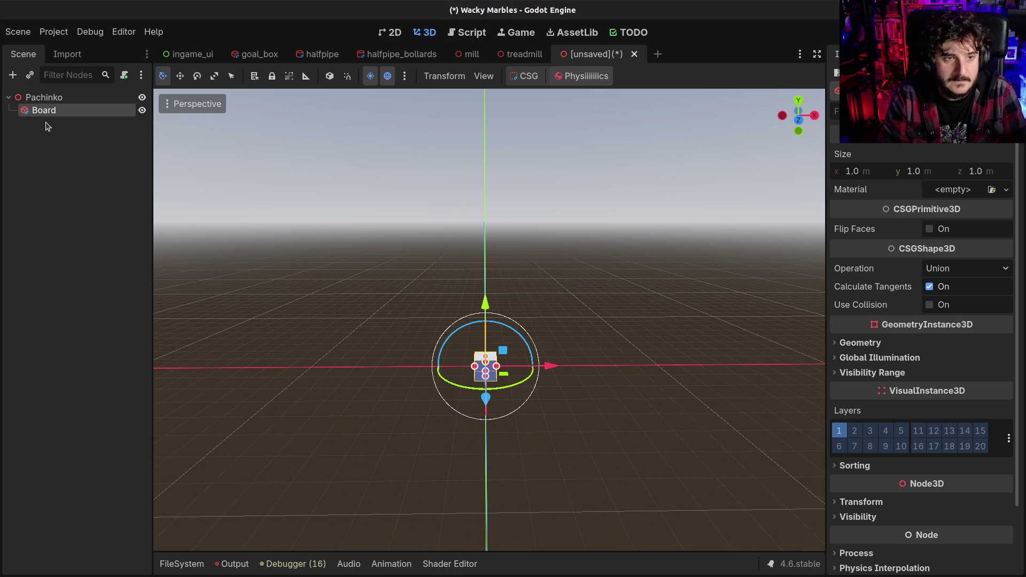
- Set the Board's size to 14 m wide, 20 m high and 0.5 m deep
click(945, 166)
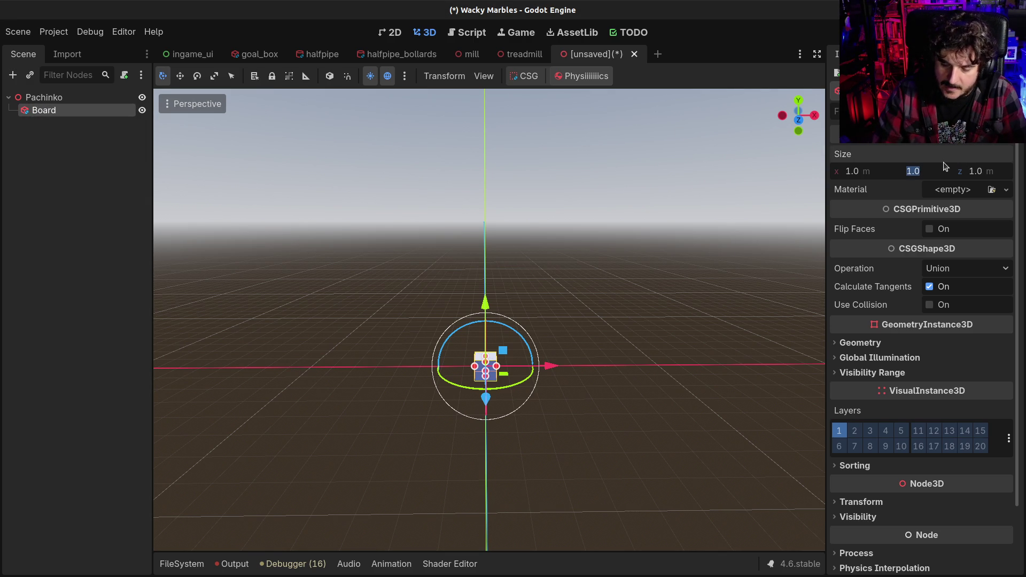
text(20)
key(Return)
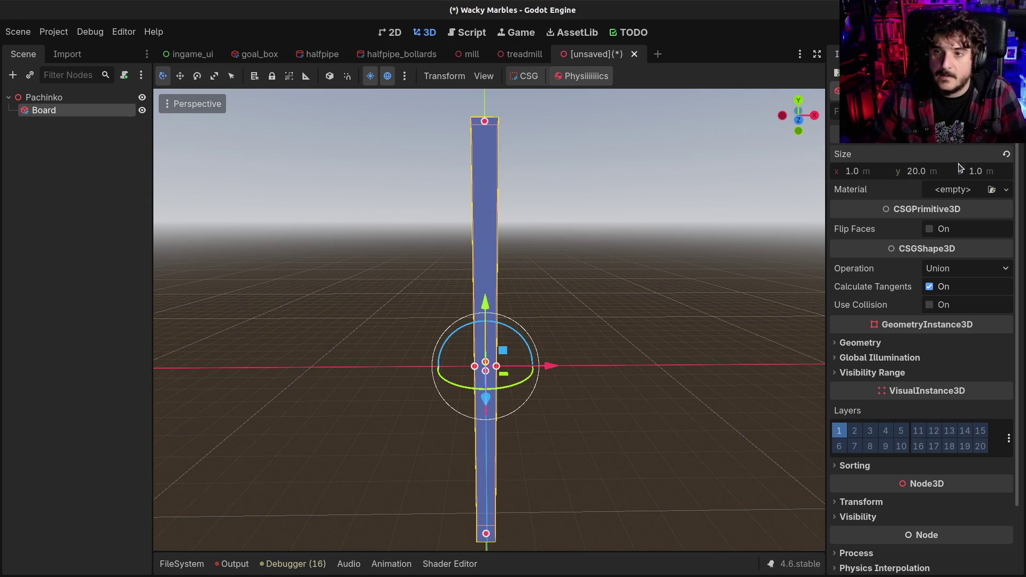
click(867, 172)
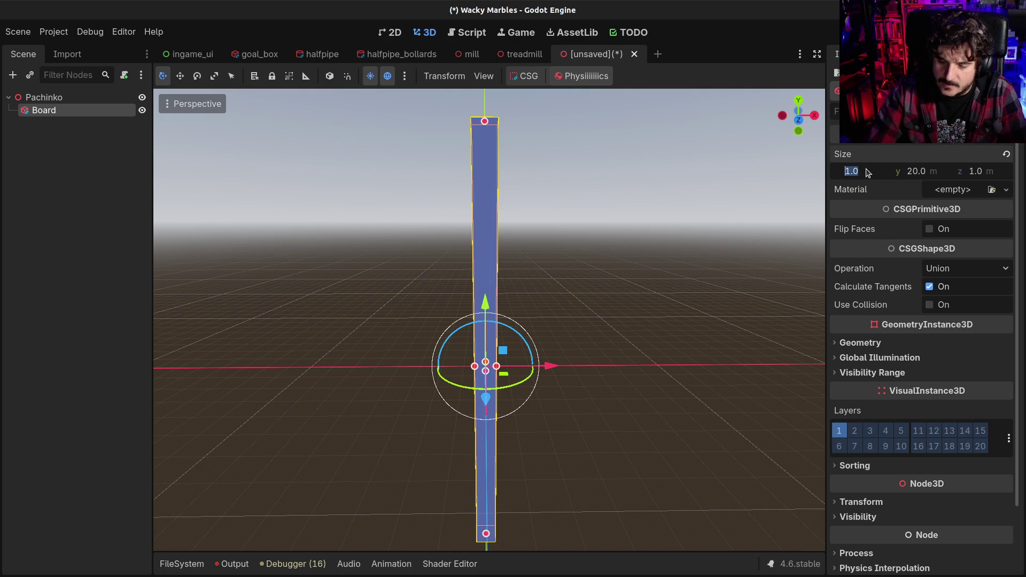
text(14)
key(Return)
scroll(617, 230, up, 3)
mouse_move(618, 230)
mouse_down()
mouse_move(434, 293)
mouse_move(524, 256)
mouse_up()
click(978, 172)
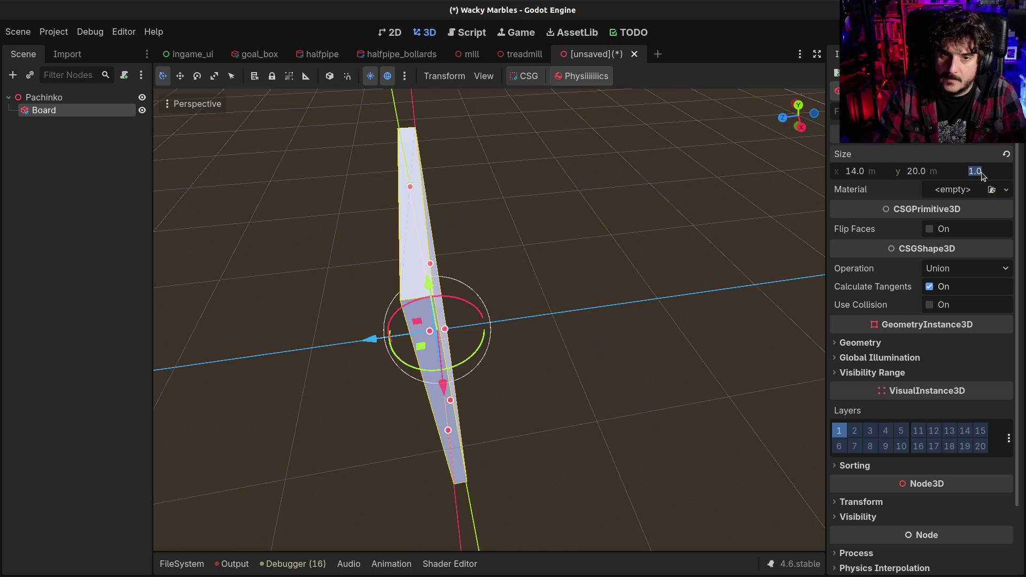
text(0.5)
key(Return)
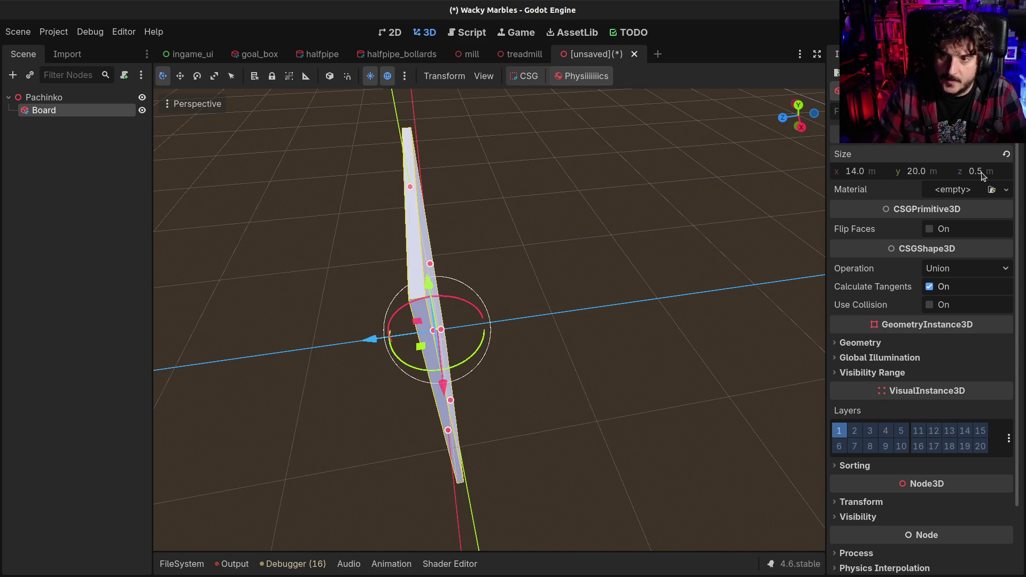
drag(470, 300, 489, 277)
- Save the scene as pachinko.tscn in the scenes/blocks folder
key(ctrl+s)
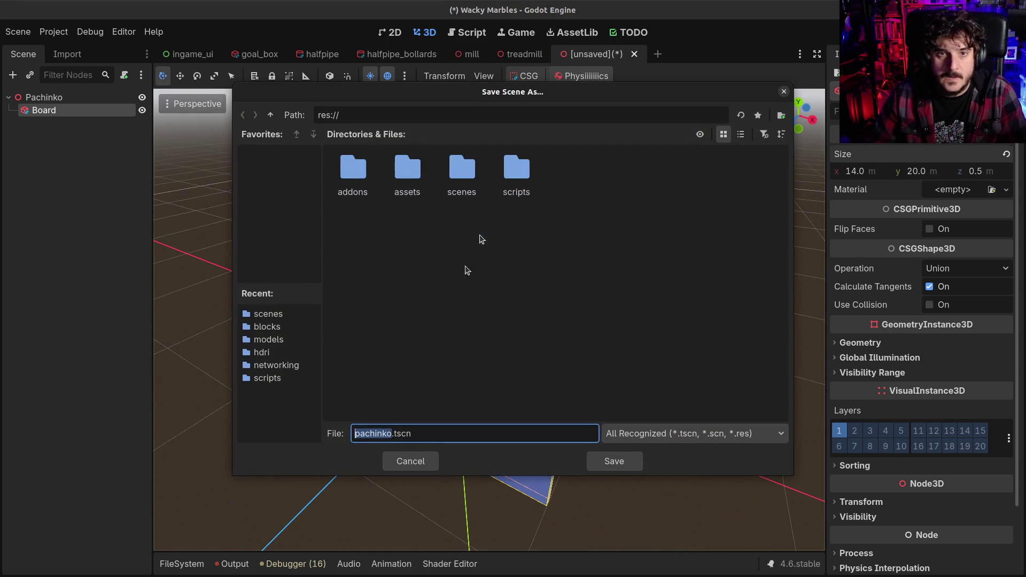
click(453, 177)
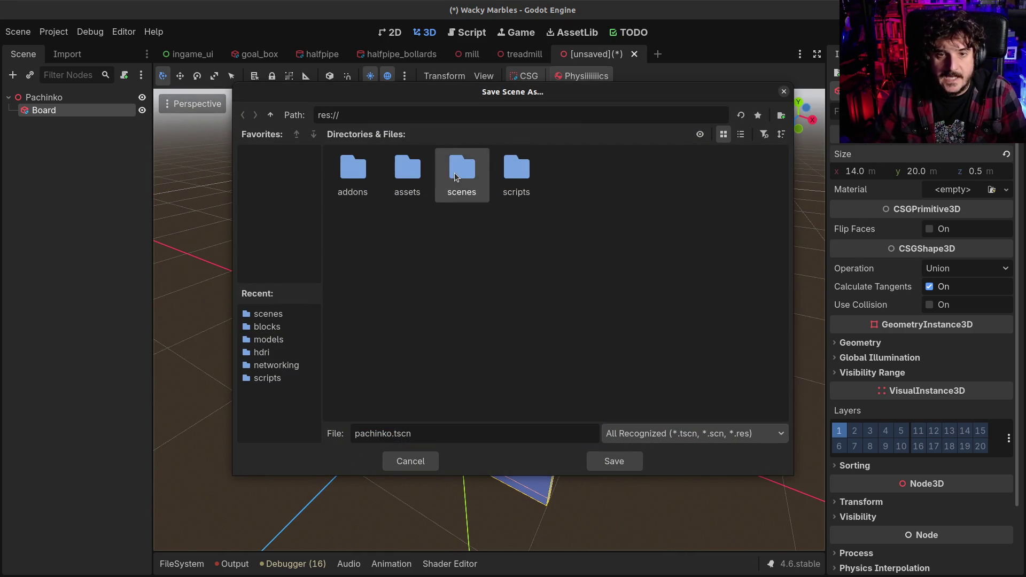
double_click(453, 177)
double_click(353, 171)
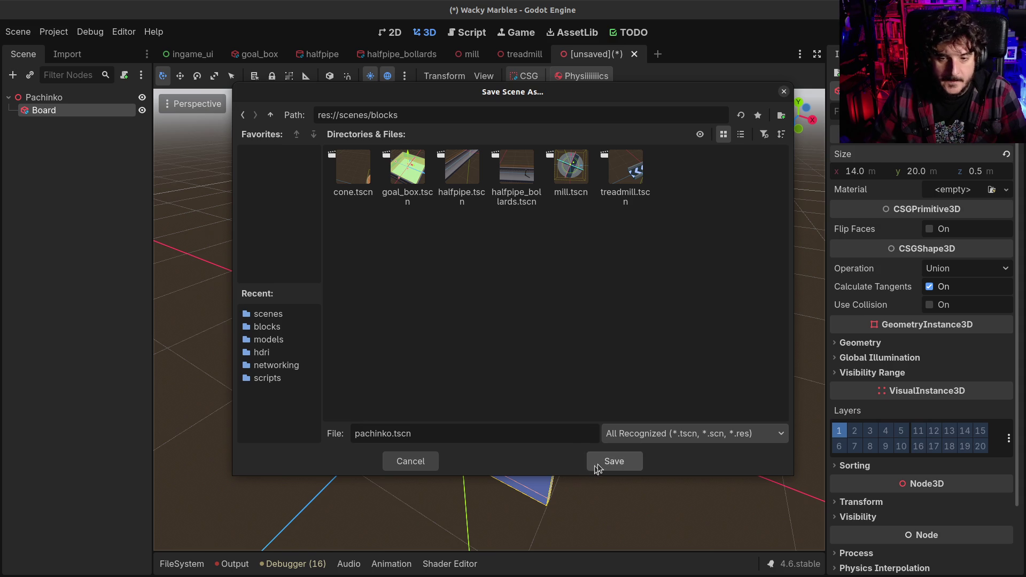
click(597, 463)
mouse_move(470, 213)
mouse_down()
mouse_move(470, 260)
mouse_move(556, 138)
mouse_move(552, 219)
mouse_move(522, 229)
mouse_up()
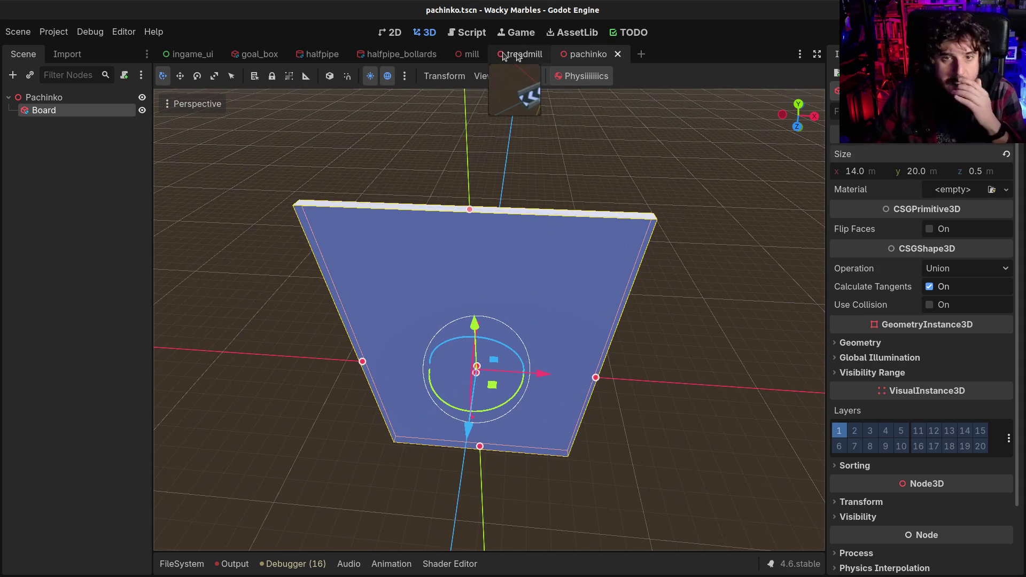
mouse_move(497, 289)
mouse_down()
mouse_move(515, 313)
mouse_move(398, 315)
mouse_up()
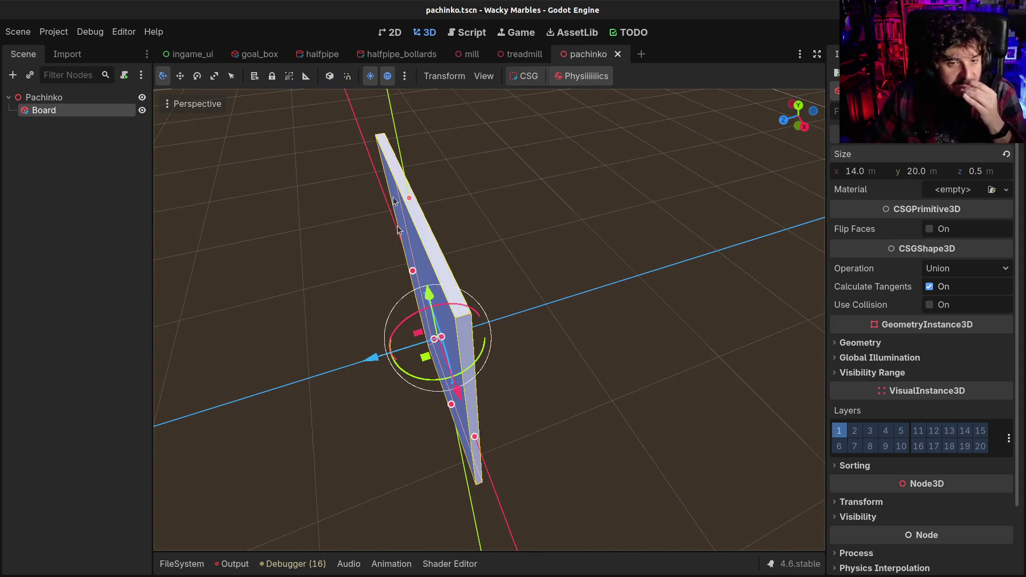
click(318, 55)
mouse_move(313, 326)
mouse_down()
mouse_move(374, 377)
mouse_move(385, 370)
mouse_up()
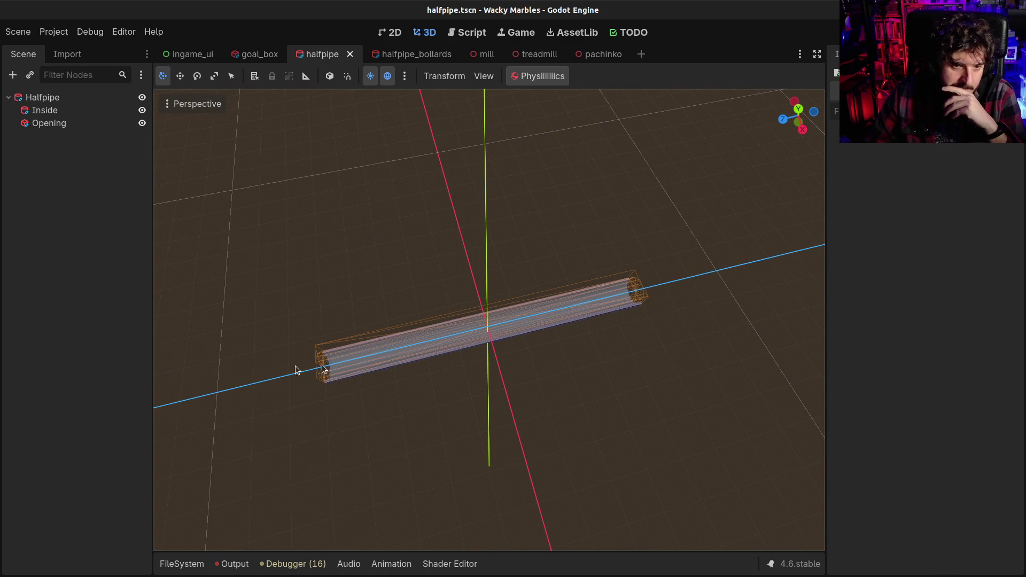
drag(375, 366, 593, 251)
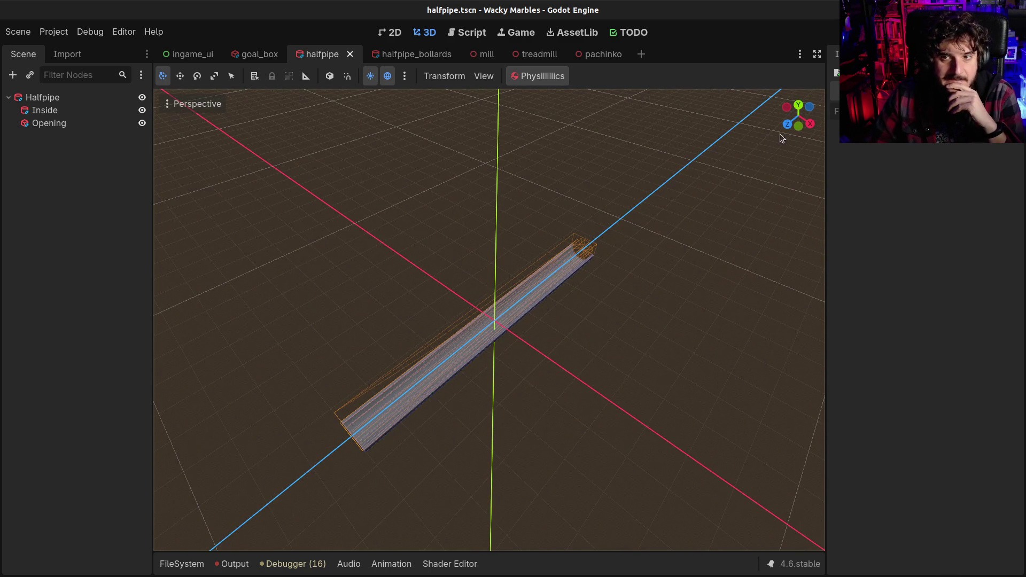
mouse_move(785, 120)
mouse_down()
mouse_move(558, 316)
mouse_move(510, 315)
mouse_up()
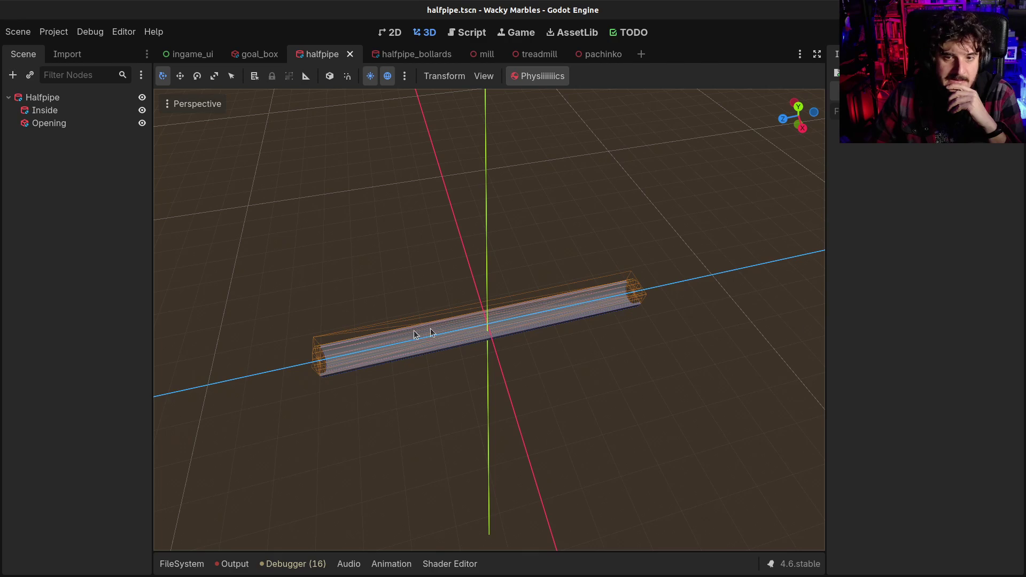
drag(528, 320, 400, 300)
scroll(511, 353, up, 4)
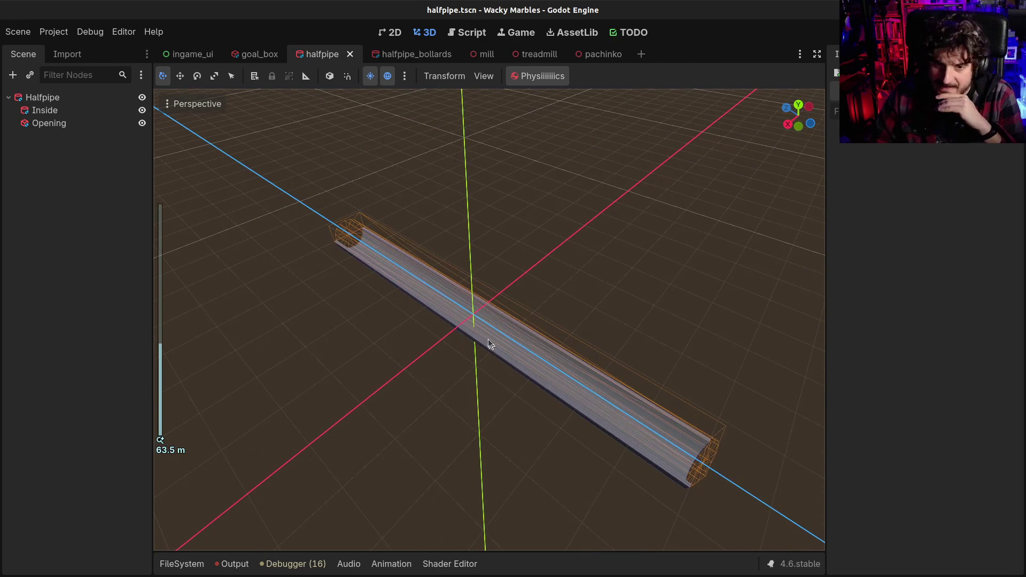
click(601, 54)
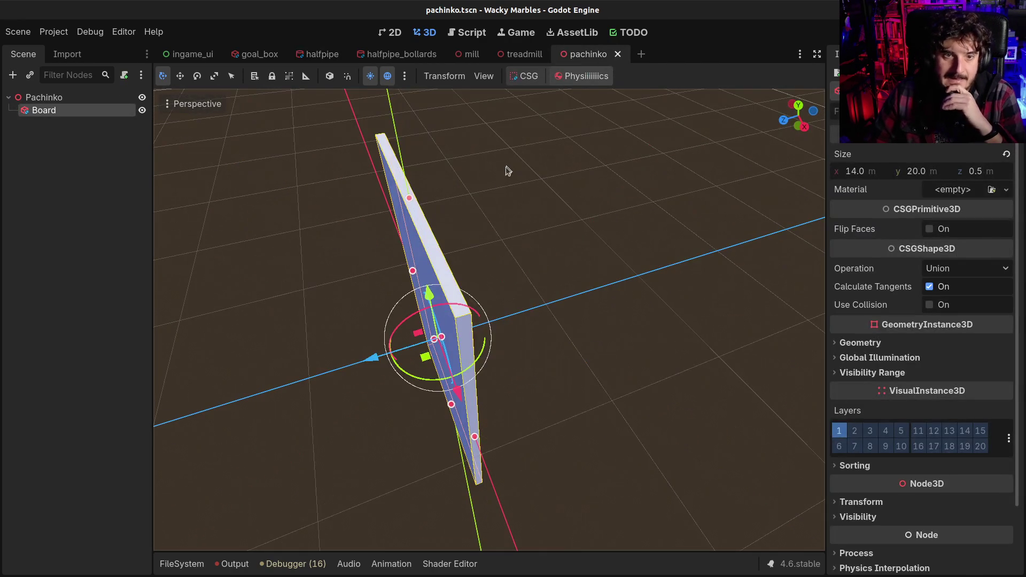
mouse_move(561, 375)
mouse_down()
mouse_move(550, 399)
mouse_move(533, 374)
mouse_move(426, 362)
mouse_move(450, 233)
mouse_up()
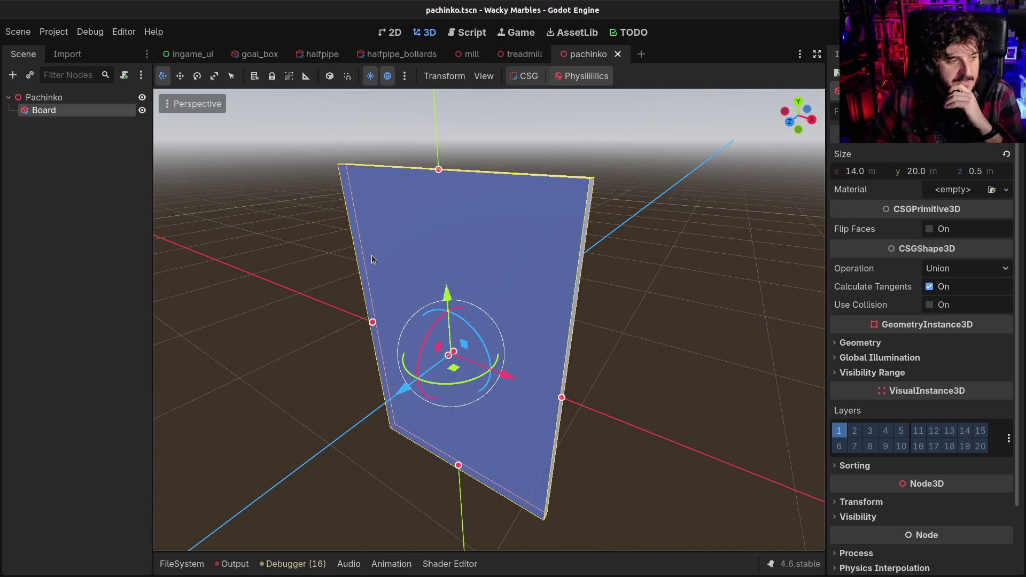
mouse_move(398, 293)
mouse_down()
mouse_move(494, 227)
mouse_move(473, 277)
mouse_up()
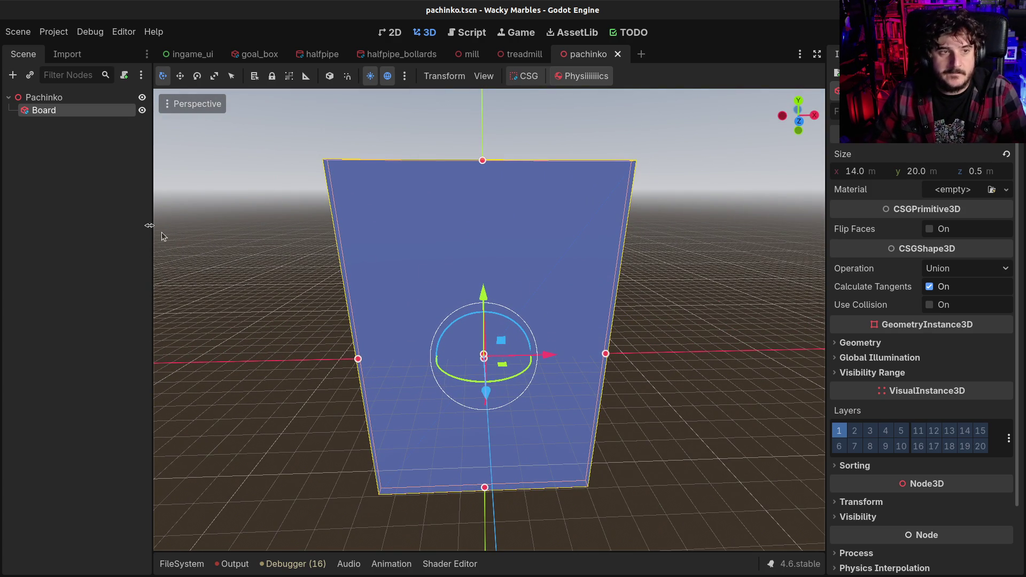
click(31, 98)
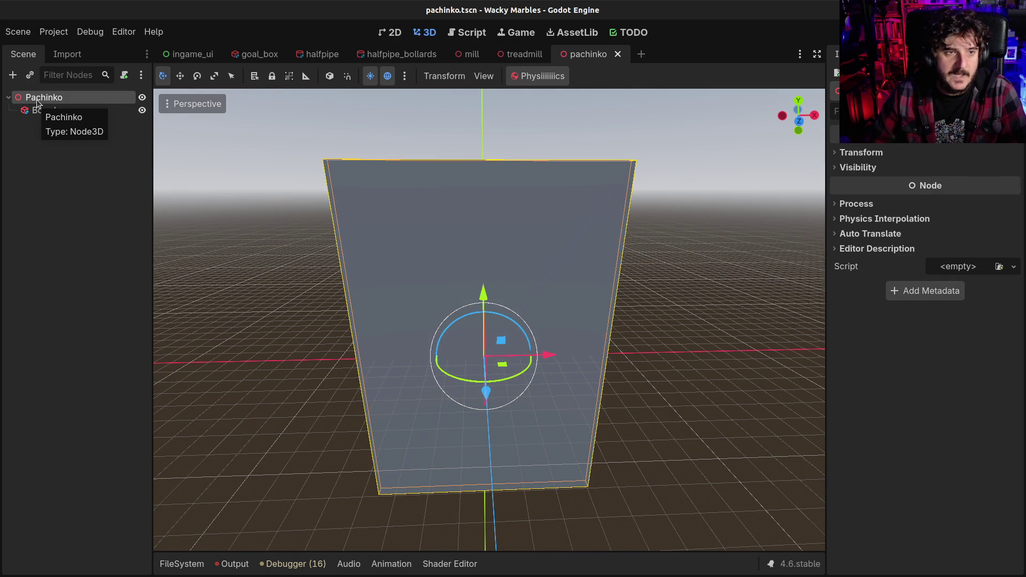
- Add a CSGCombiner3D under Pachinko and nest the Board inside it
key(ctrl+a)
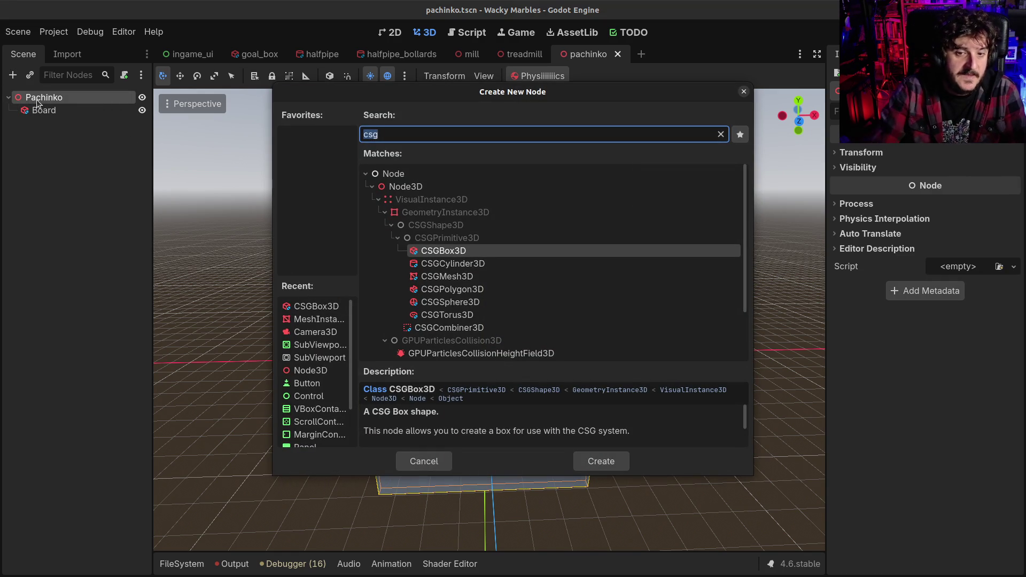
double_click(459, 328)
drag(62, 114, 48, 123)
- Check the Board's size, then reselect the combiner and the Pachinko root
click(50, 112)
click(42, 122)
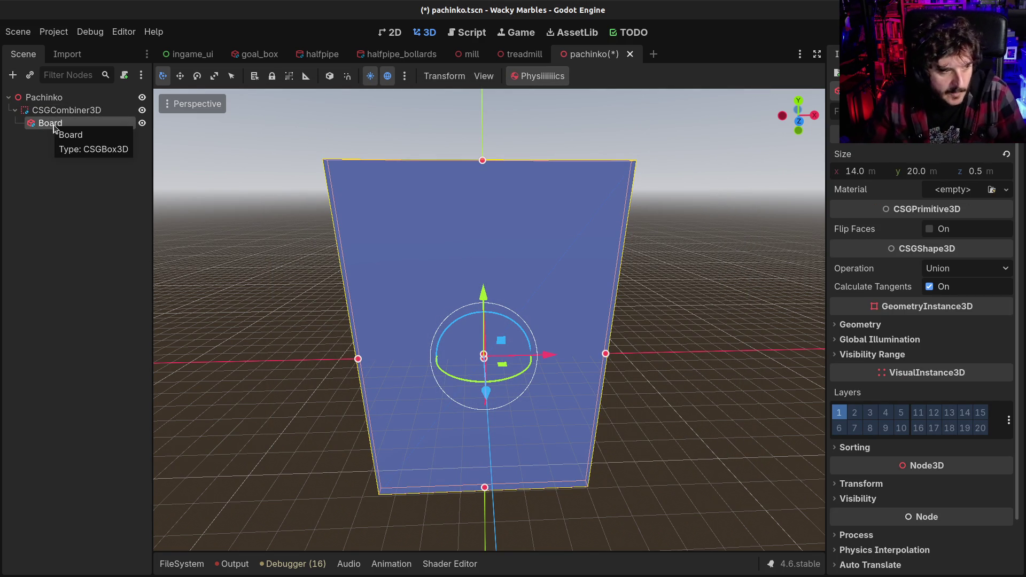
drag(526, 356, 528, 330)
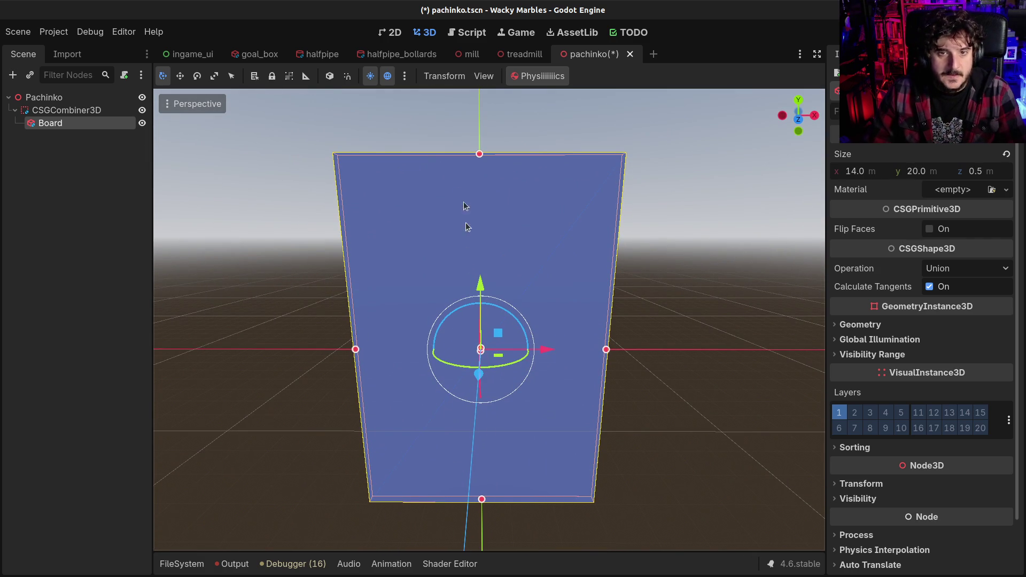
click(48, 99)
click(58, 110)
click(53, 99)
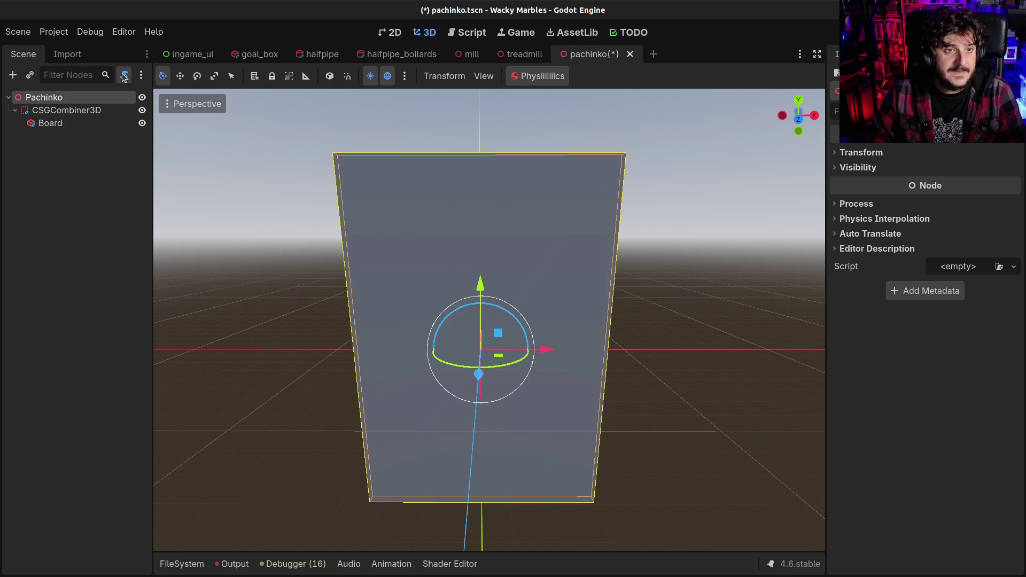
- Attach a new pachinko.gd script to the Pachinko root and return to the 3D view
click(124, 76)
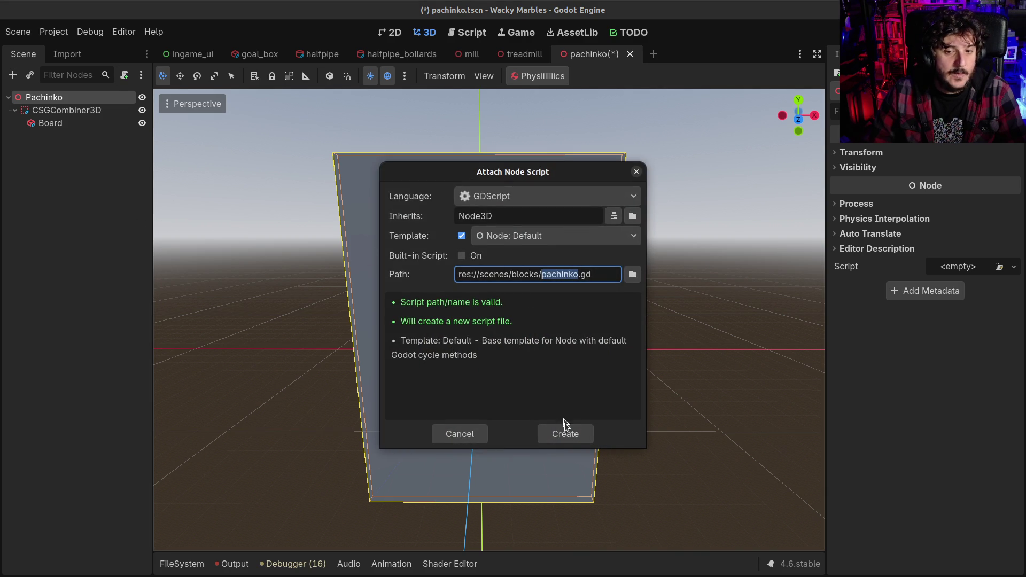
click(564, 430)
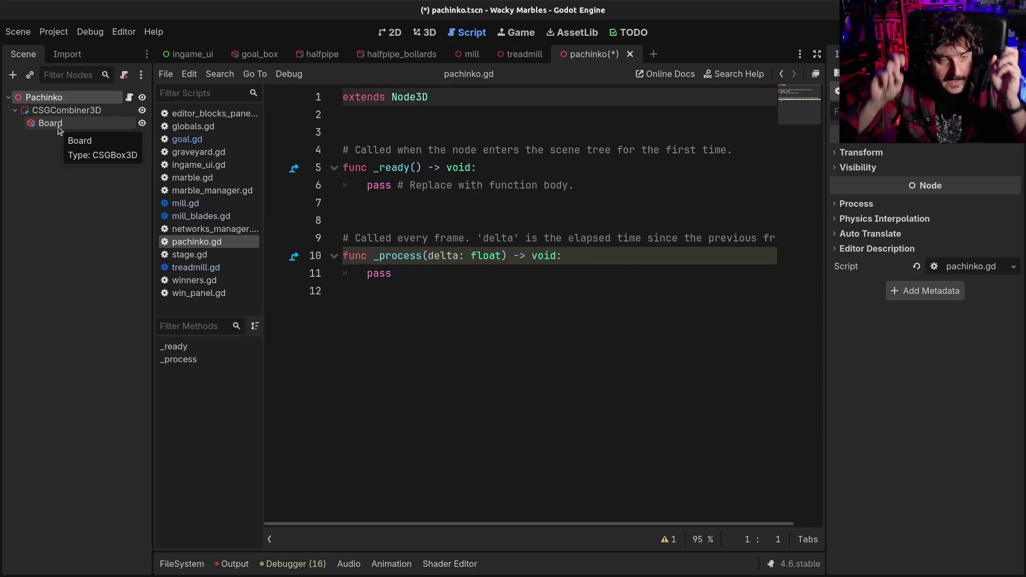
click(95, 112)
click(422, 35)
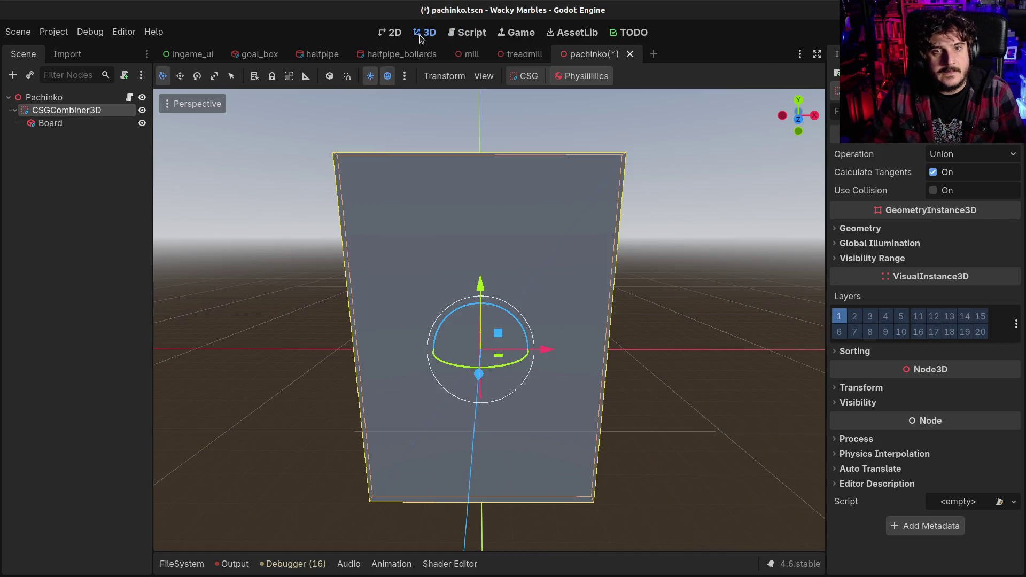
- Frame the board in the viewport, select Pachinko, and save pachinko.tscn
mouse_move(430, 289)
mouse_down()
mouse_move(380, 318)
mouse_move(423, 330)
mouse_up()
scroll(423, 329, up, 3)
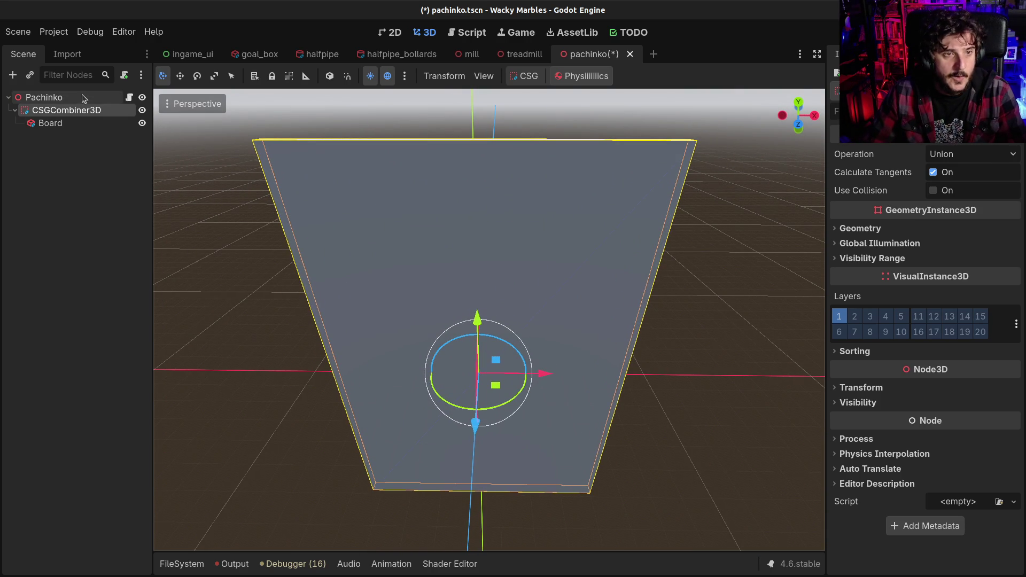
click(33, 99)
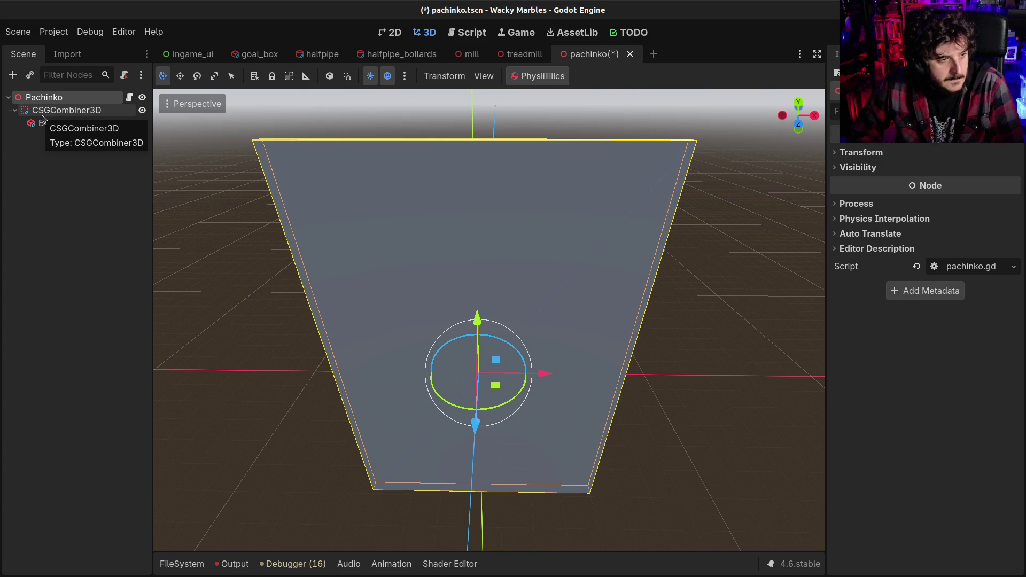
scroll(293, 243, up, 5)
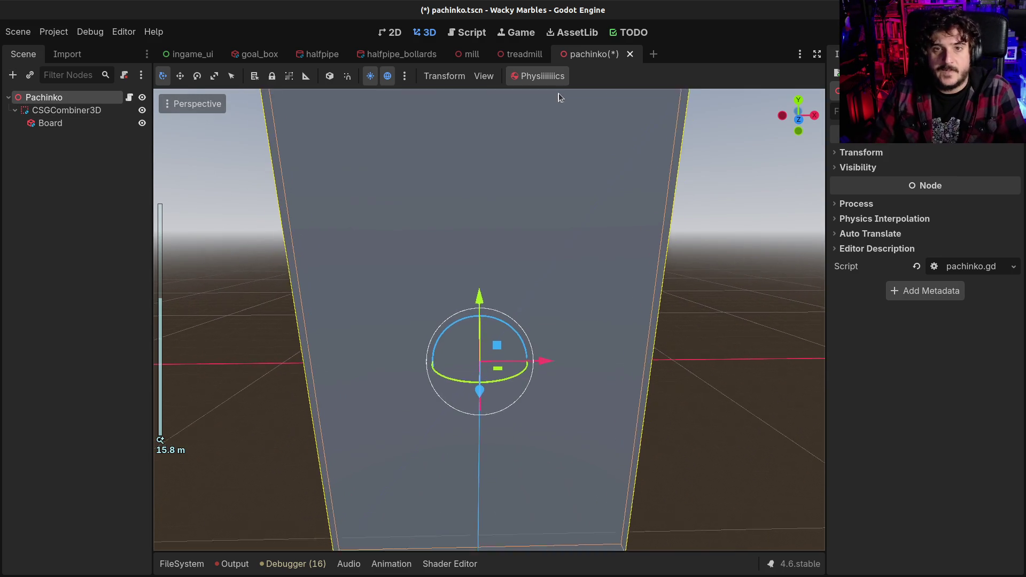
scroll(471, 196, down, 4)
key(ctrl+s)
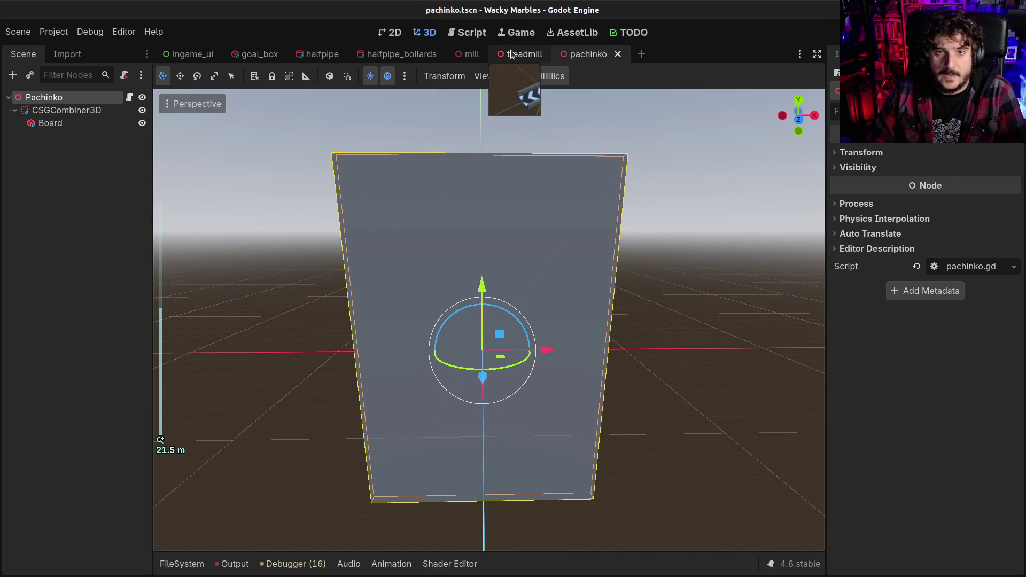
click(511, 57)
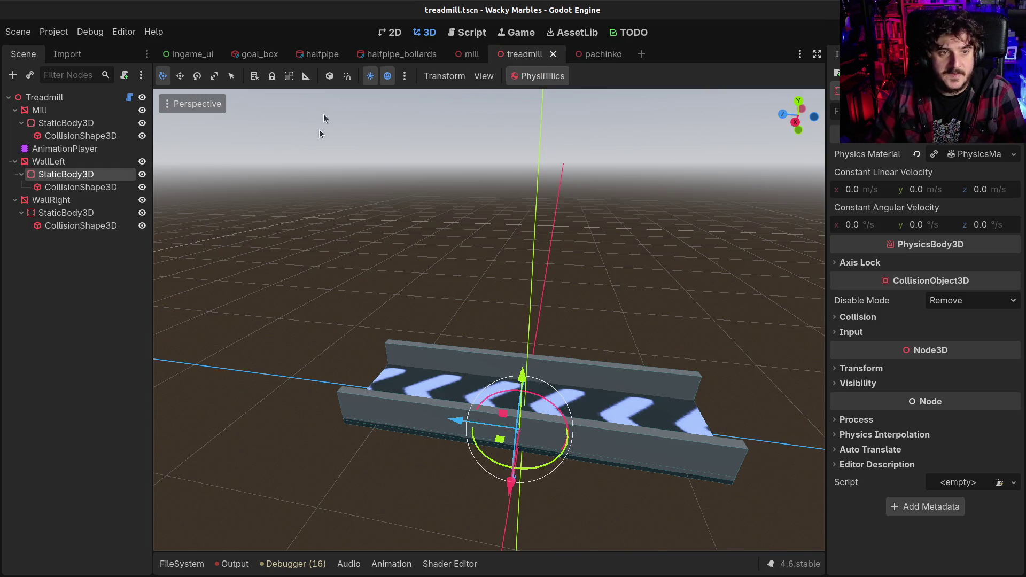
mouse_move(387, 289)
mouse_down()
mouse_move(314, 328)
mouse_move(298, 313)
mouse_move(342, 256)
mouse_up()
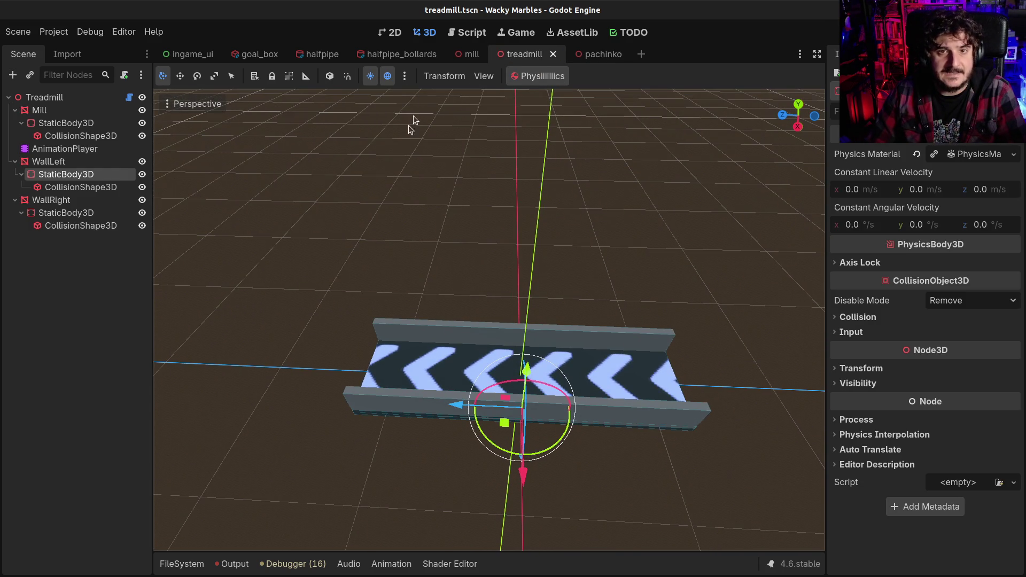
click(460, 55)
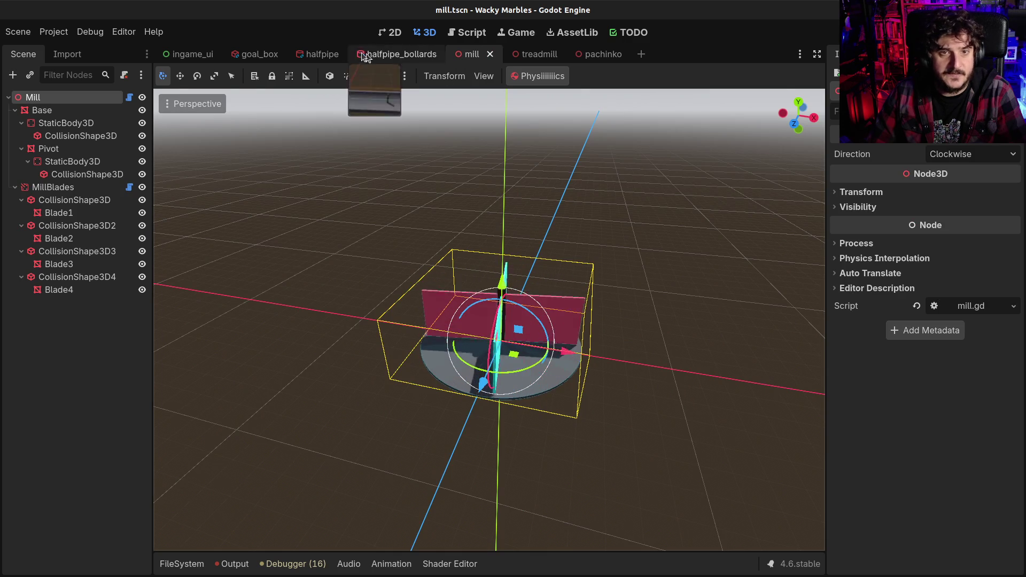
click(316, 57)
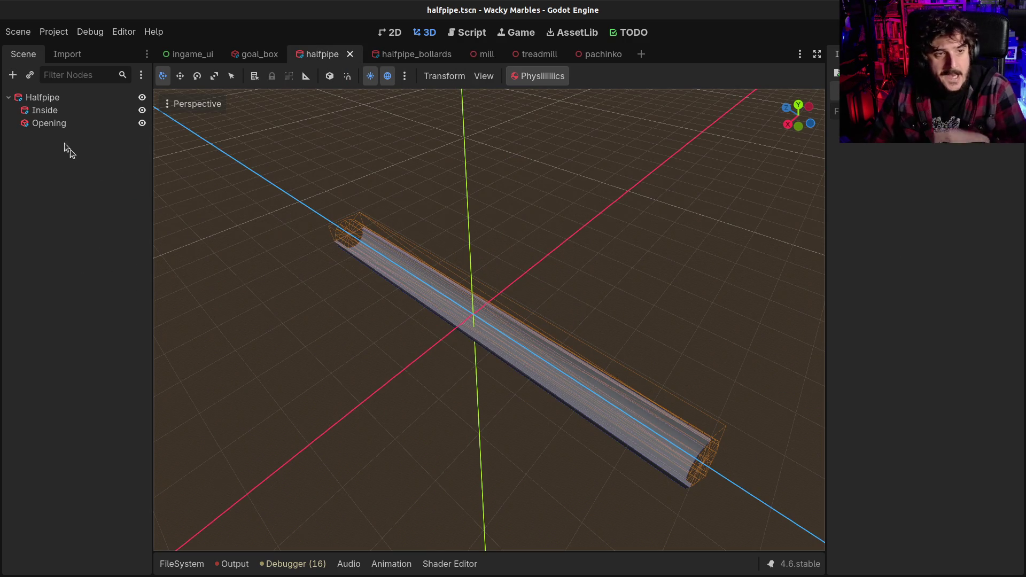
click(53, 111)
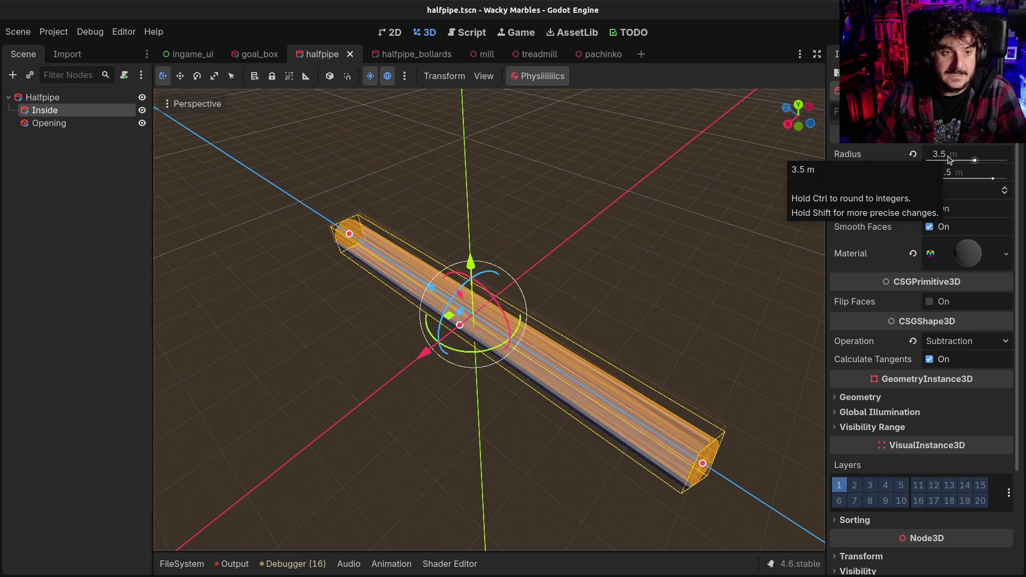
click(72, 99)
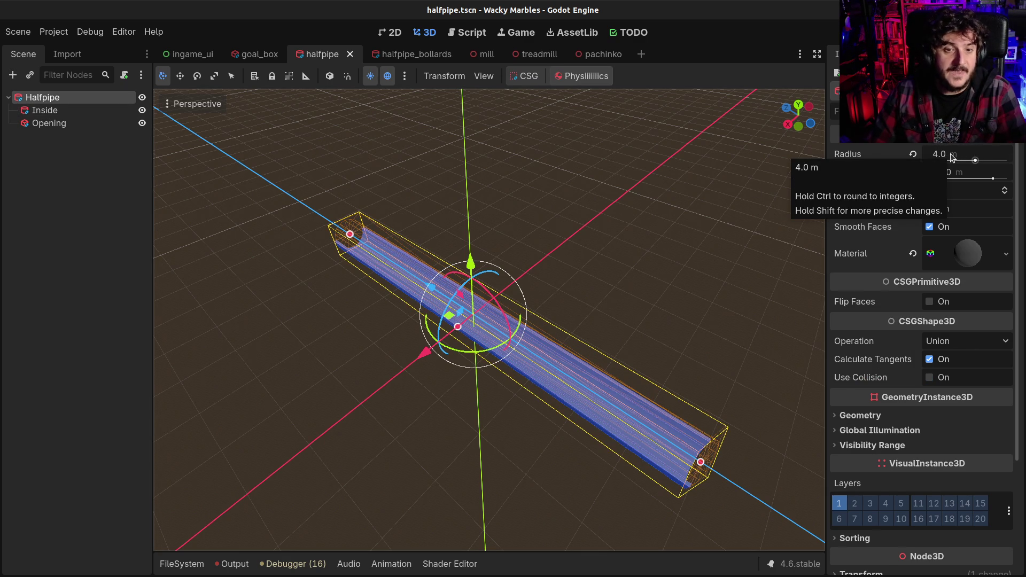
mouse_move(694, 320)
mouse_down()
mouse_move(625, 316)
mouse_move(663, 256)
mouse_move(521, 357)
mouse_up()
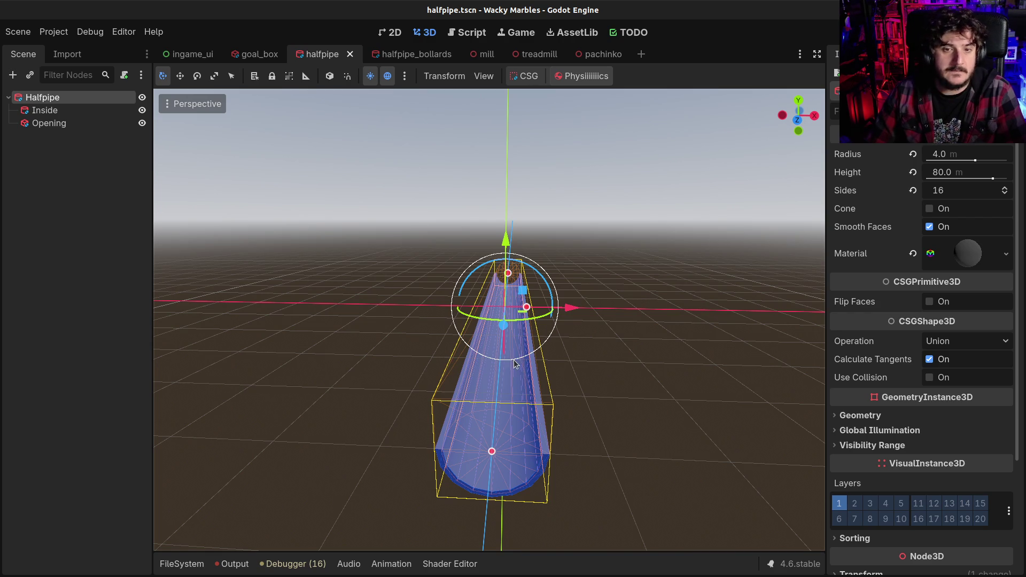
click(593, 54)
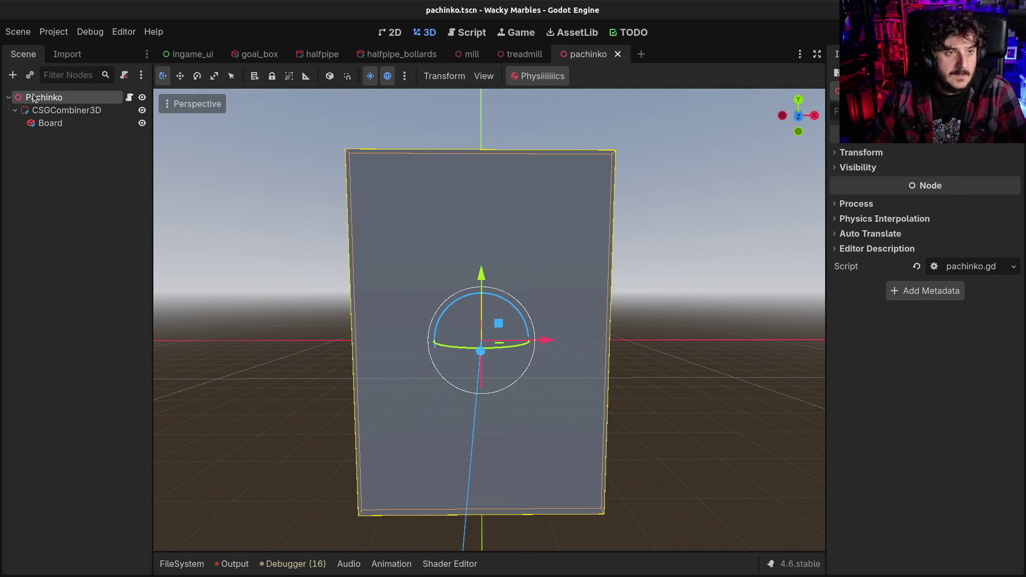
- Add a StaticBody3D to the board and rename it Front
key(ctrl+a)
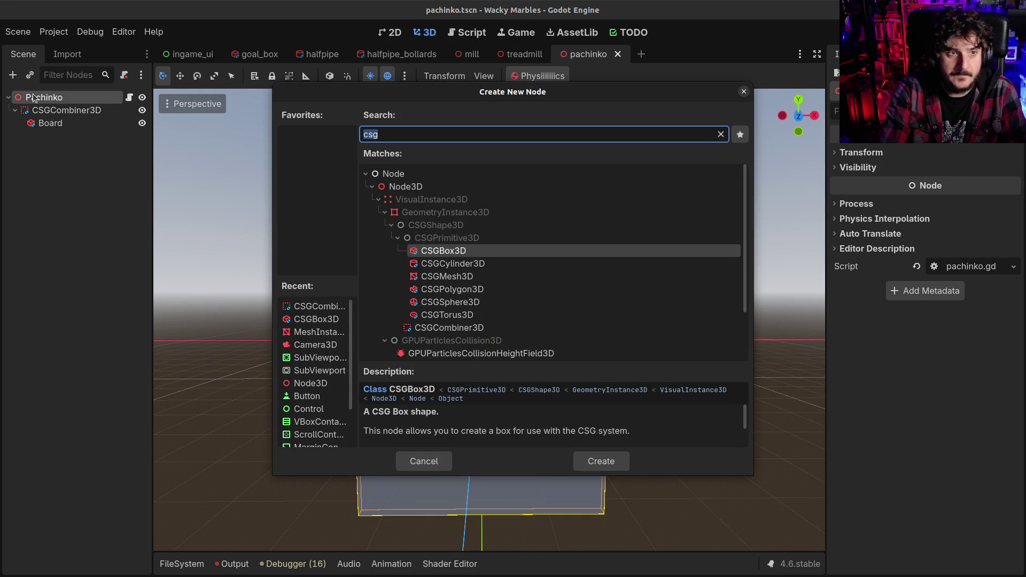
key(Escape)
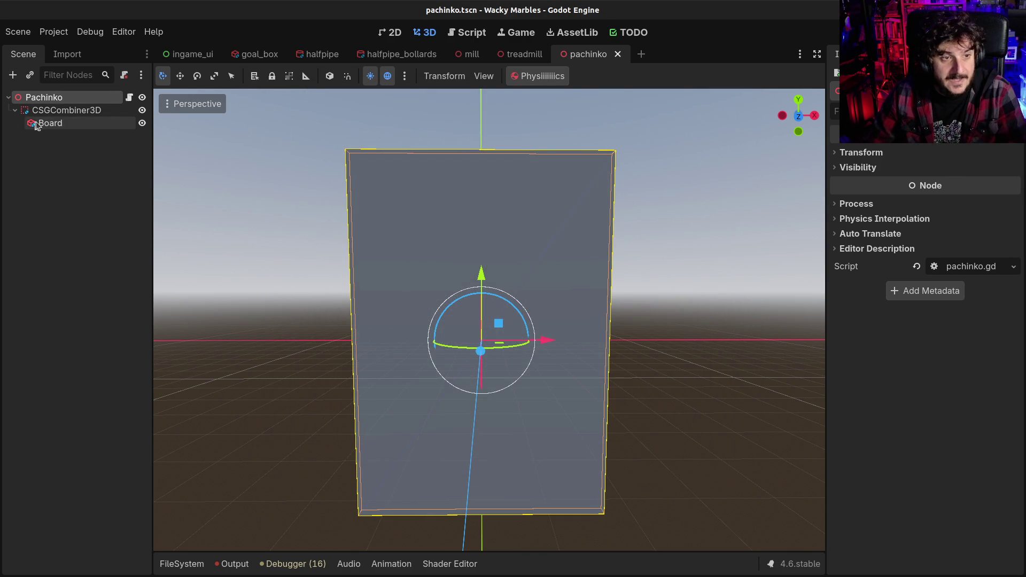
mouse_move(593, 252)
mouse_down()
mouse_move(545, 304)
mouse_move(467, 335)
mouse_move(429, 288)
mouse_move(495, 233)
mouse_move(459, 219)
mouse_up()
scroll(425, 283, up, 8)
scroll(408, 275, down, 8)
scroll(458, 220, up, 2)
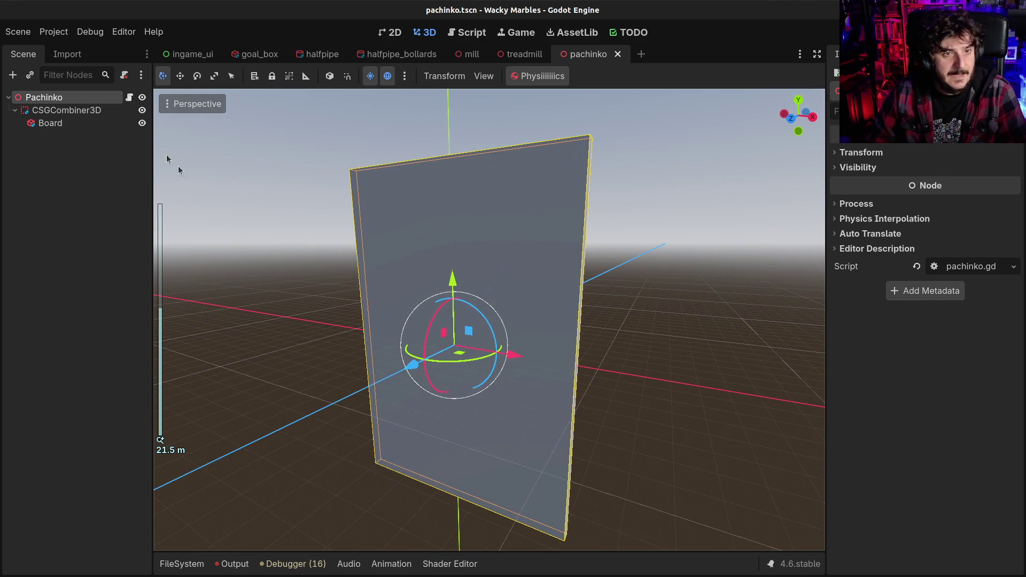
key(ctrl+a)
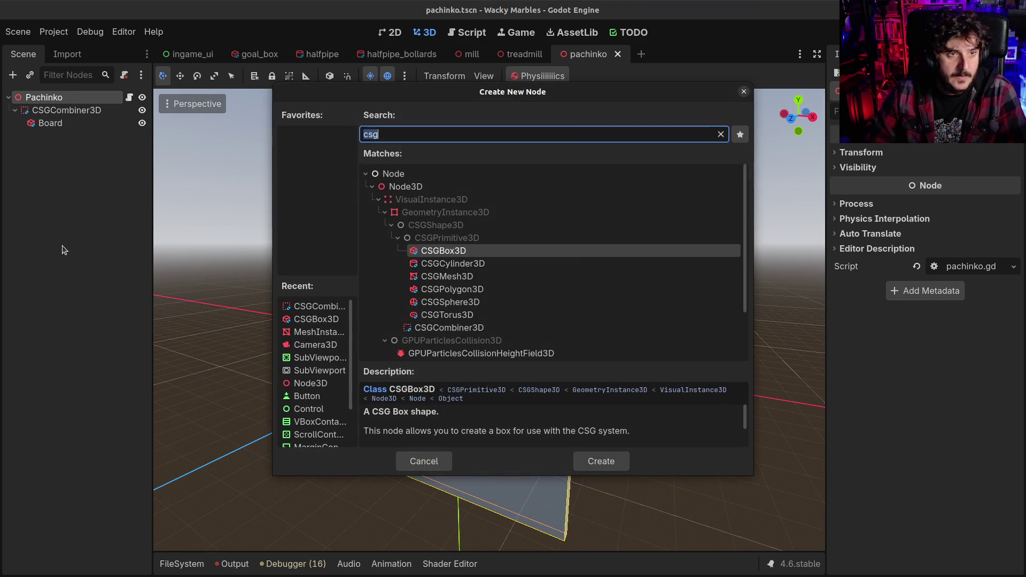
text(static)
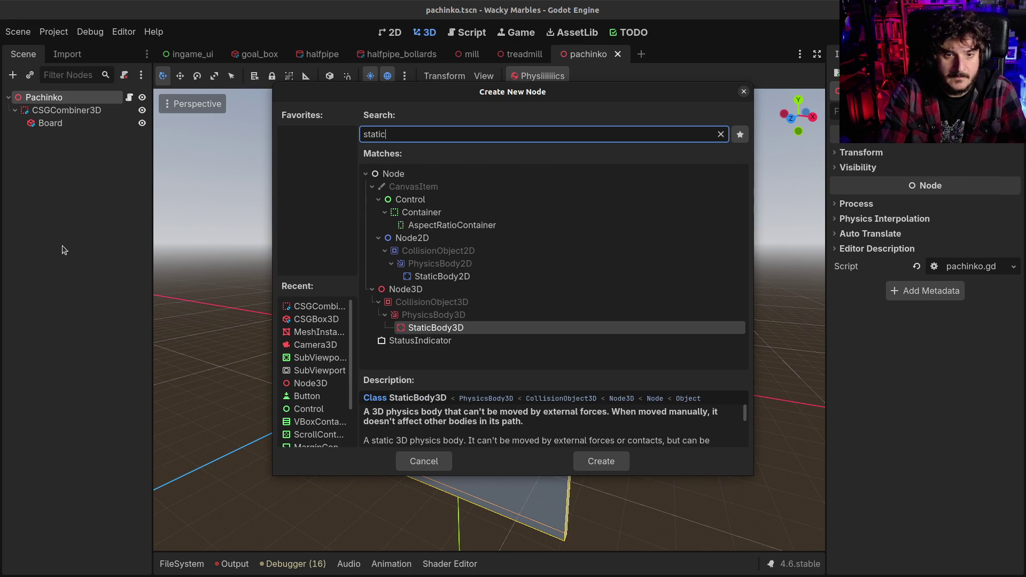
key(Return)
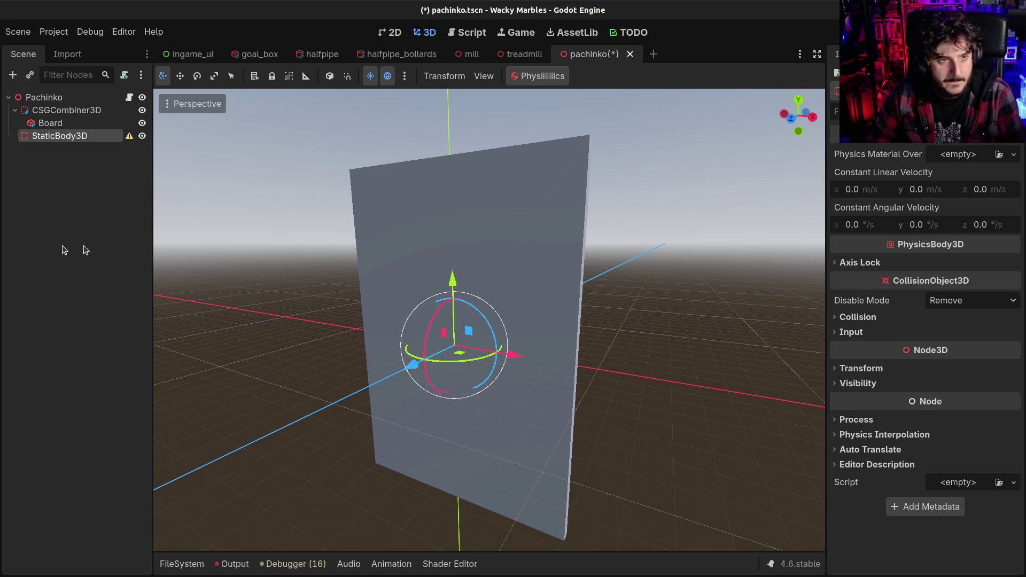
key(F2)
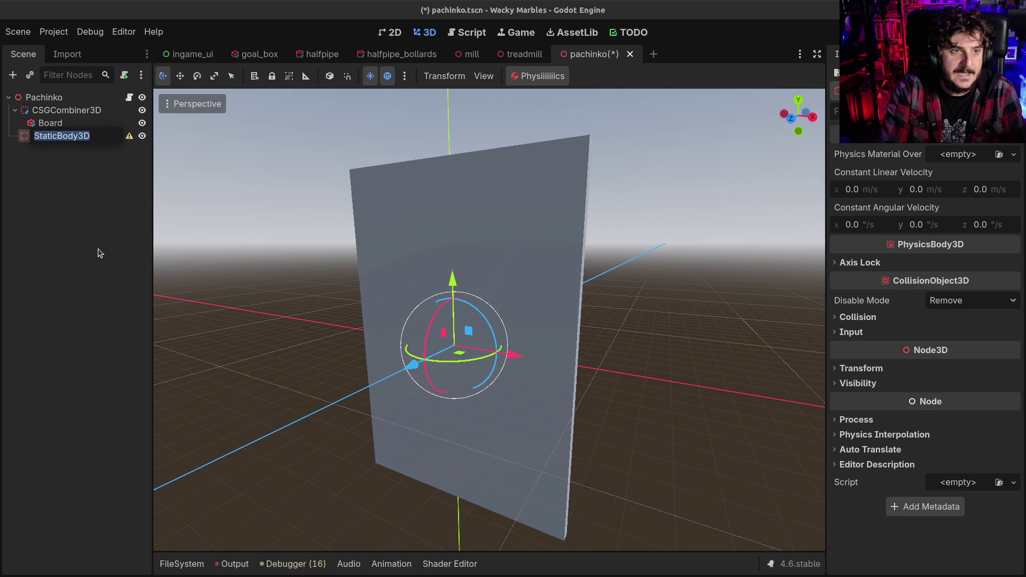
text(Front)
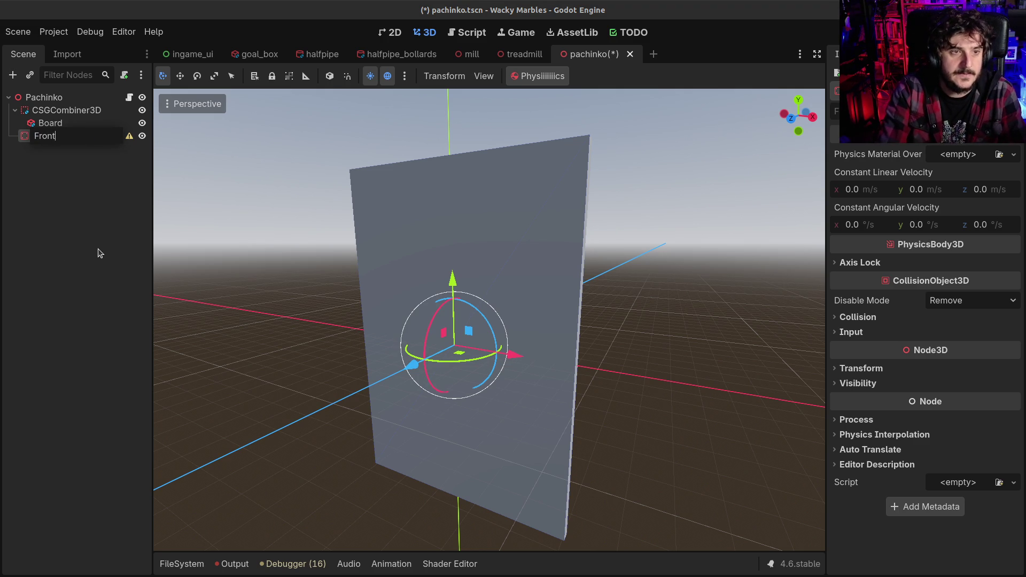
key(Return)
- Add a CollisionShape3D under Front with a new BoxShape3D
key(ctrl+a)
text(colli)
key(Return)
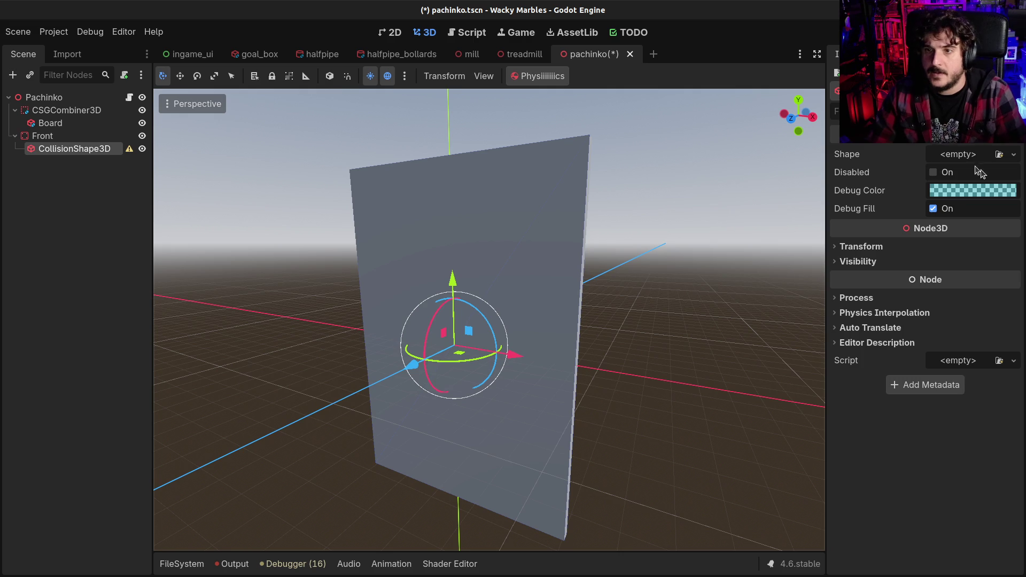
click(964, 155)
click(937, 219)
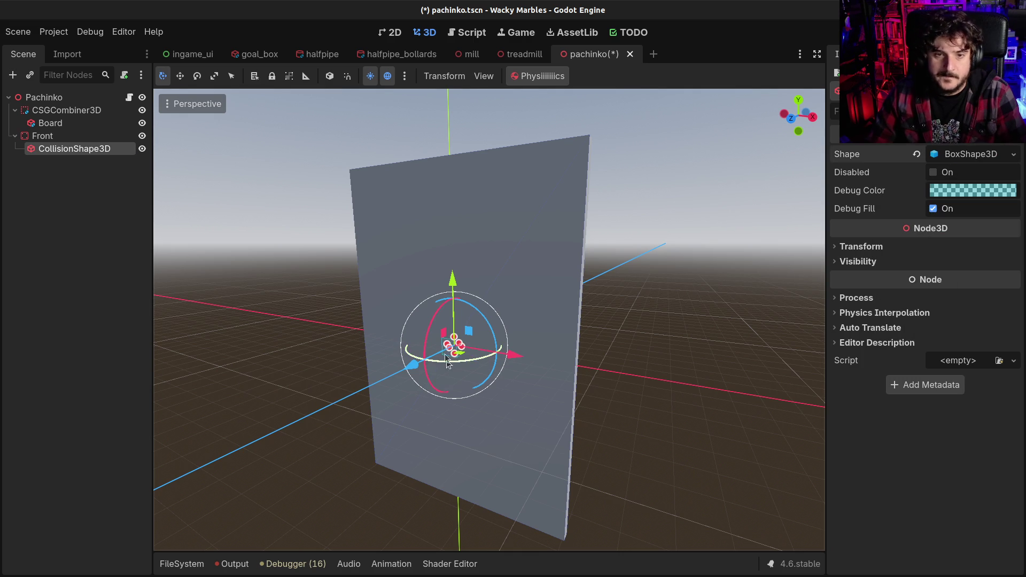
- Size the collision box to 14 × 20 m, matching the Board's size
click(75, 110)
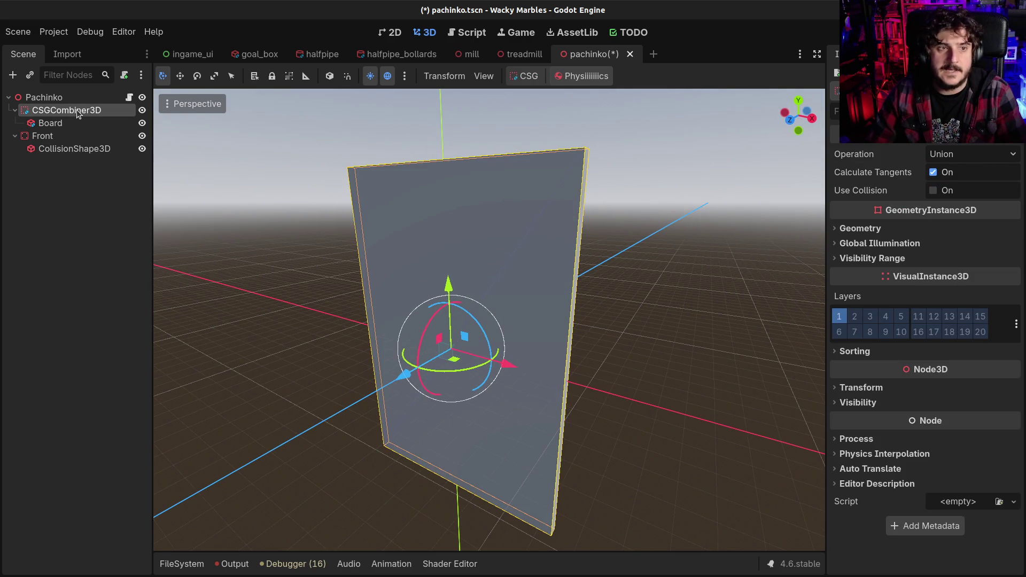
click(64, 126)
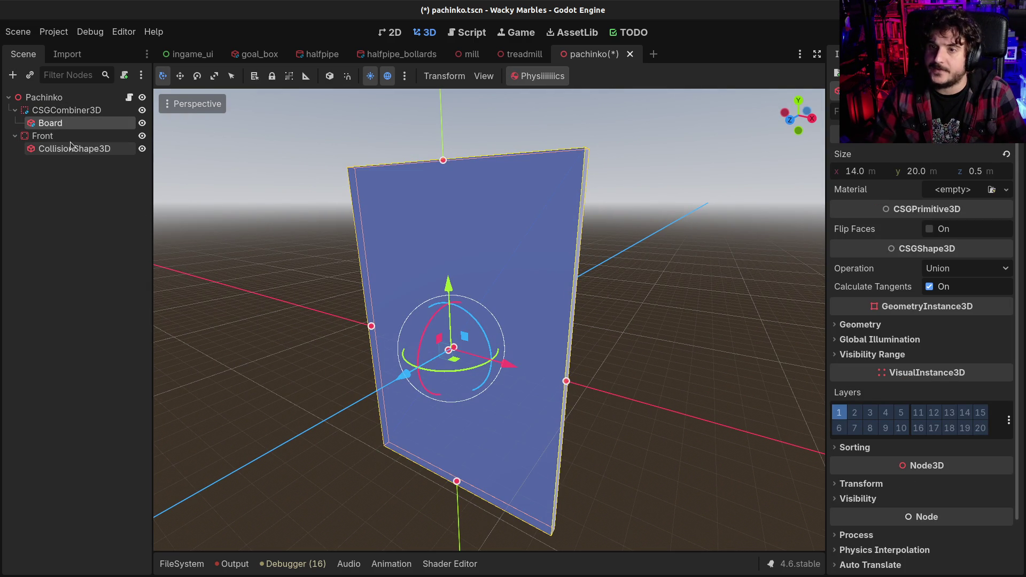
click(74, 148)
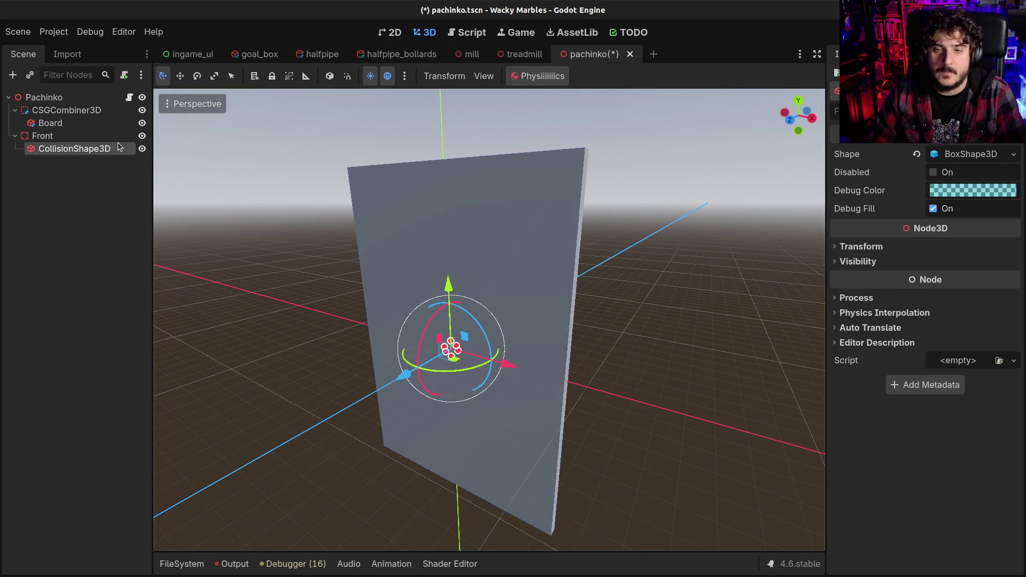
click(956, 154)
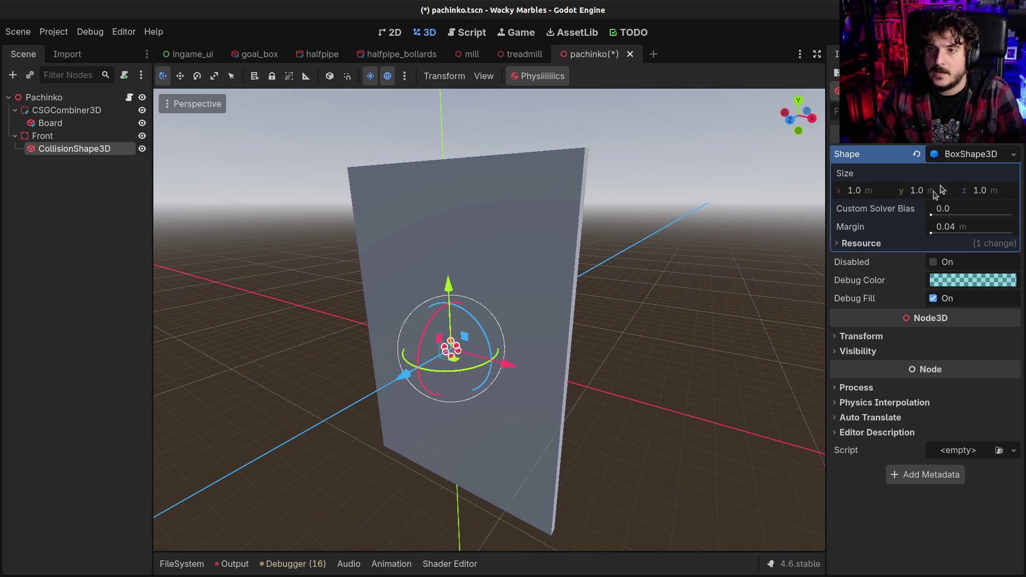
click(870, 190)
text(14)
key(Return)
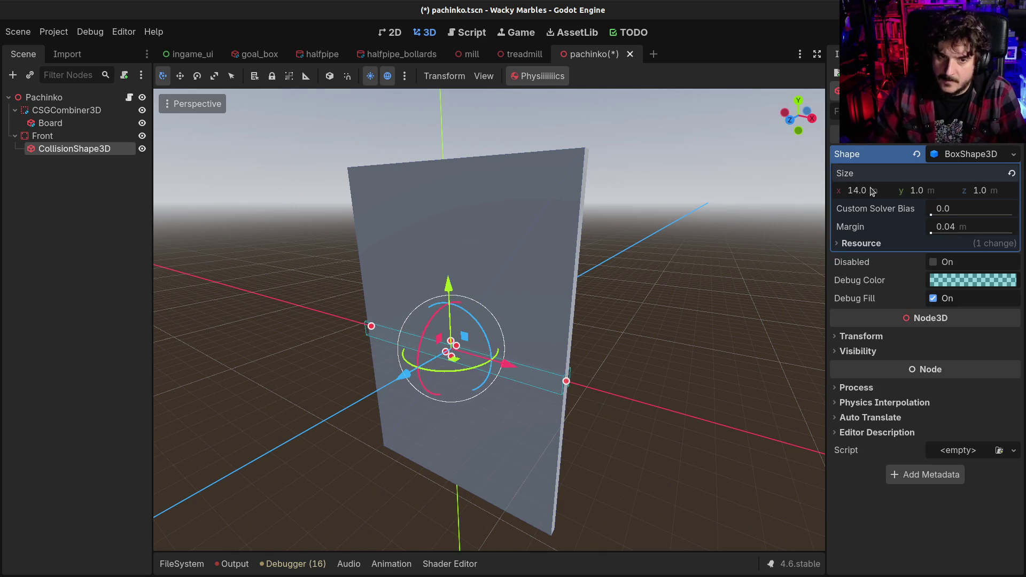
text(20)
key(Return)
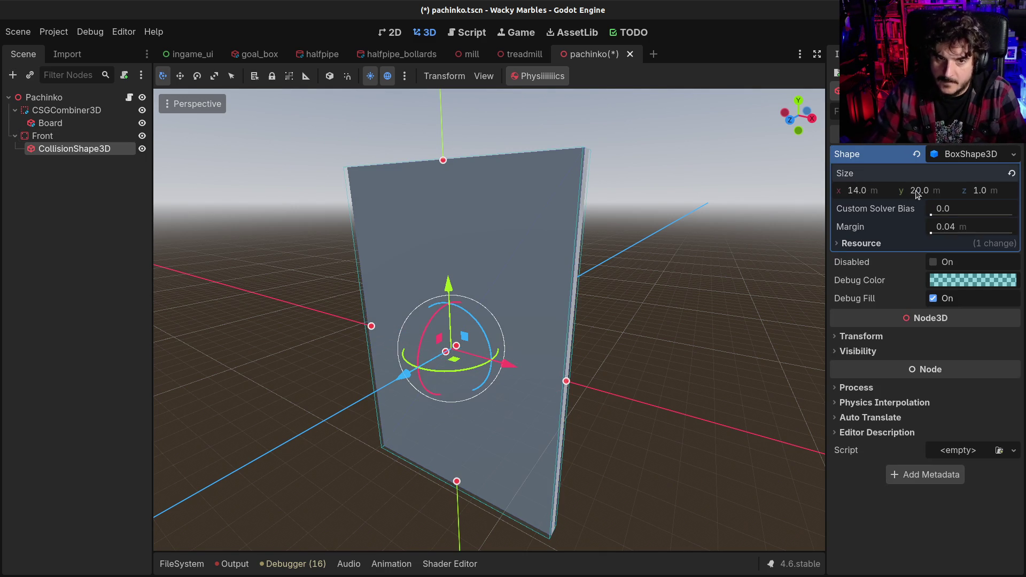
mouse_move(570, 333)
mouse_down()
mouse_move(505, 353)
mouse_move(506, 335)
mouse_up()
- Save the pachinko scene and drag marble.tscn into the viewport
key(w)
key(ctrl+s)
key(alt+f)
mouse_move(658, 494)
mouse_down()
mouse_move(587, 251)
mouse_move(521, 147)
mouse_up()
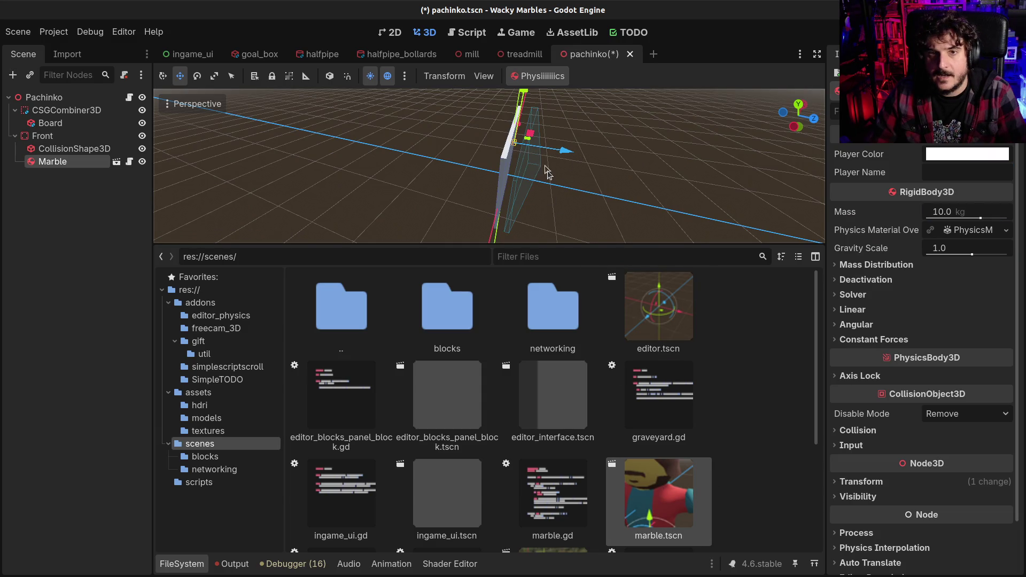
- Move the Marble along X over the wall, then along Z against its face
click(181, 563)
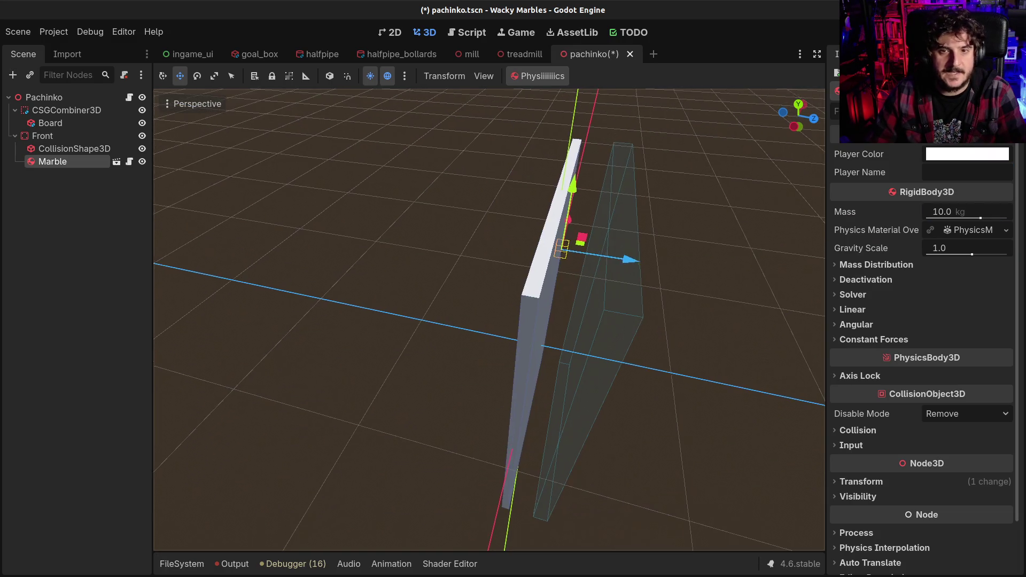
key(w)
key(s)
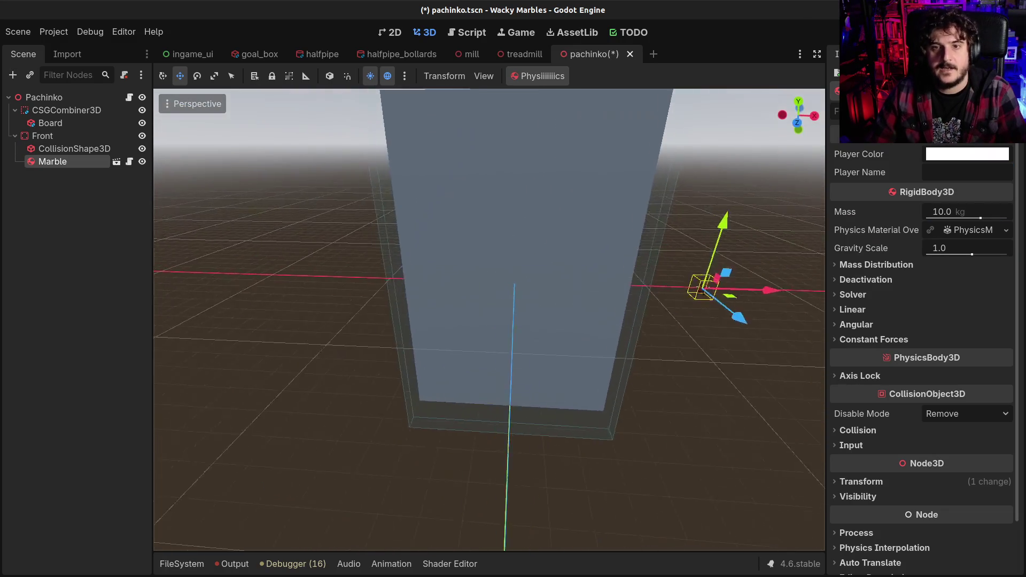
key(g)
key(x)
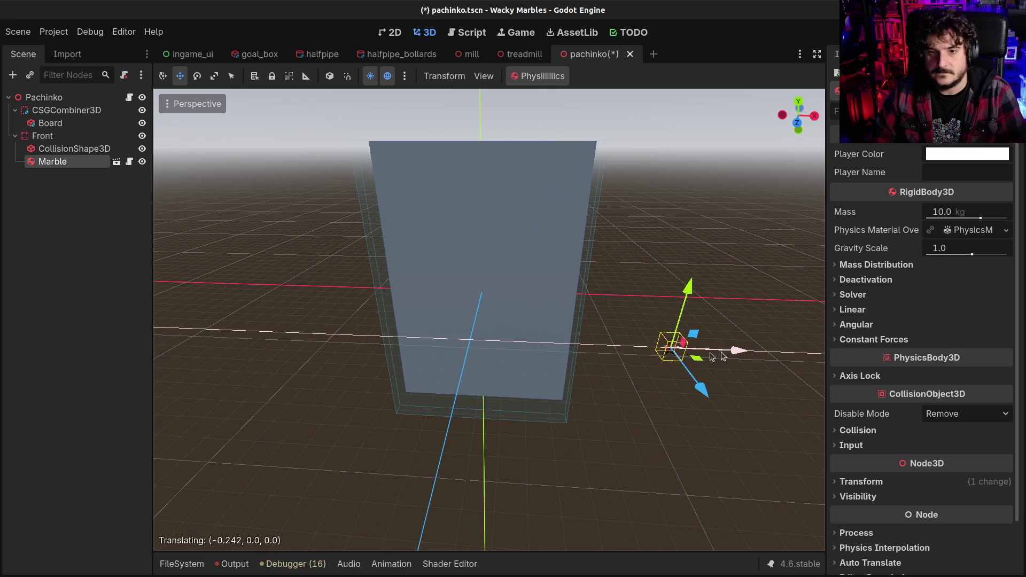
click(556, 374)
mouse_move(542, 381)
mouse_down()
mouse_move(694, 380)
mouse_move(532, 350)
mouse_up()
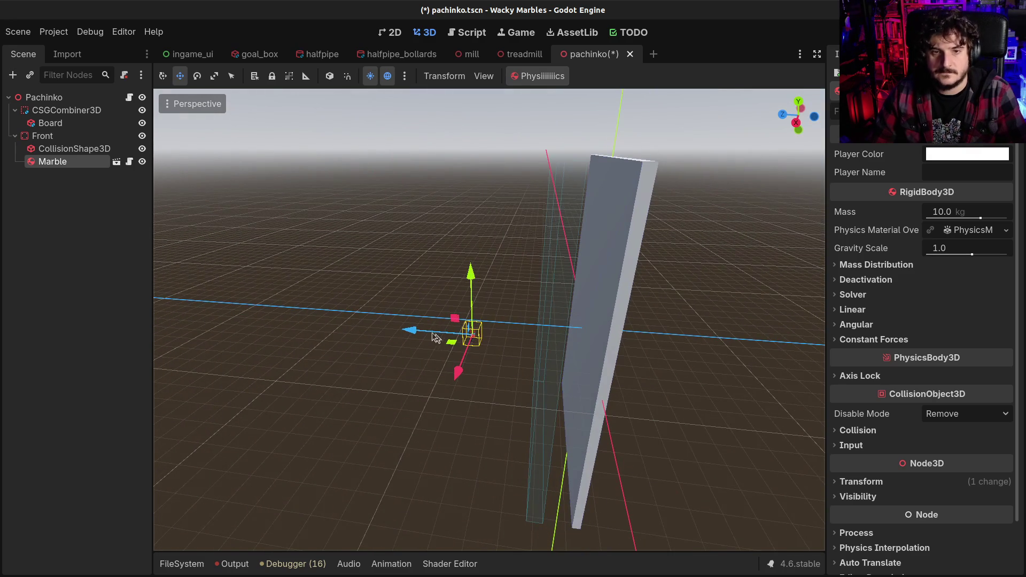
key(g)
key(z)
click(518, 347)
drag(517, 347, 662, 299)
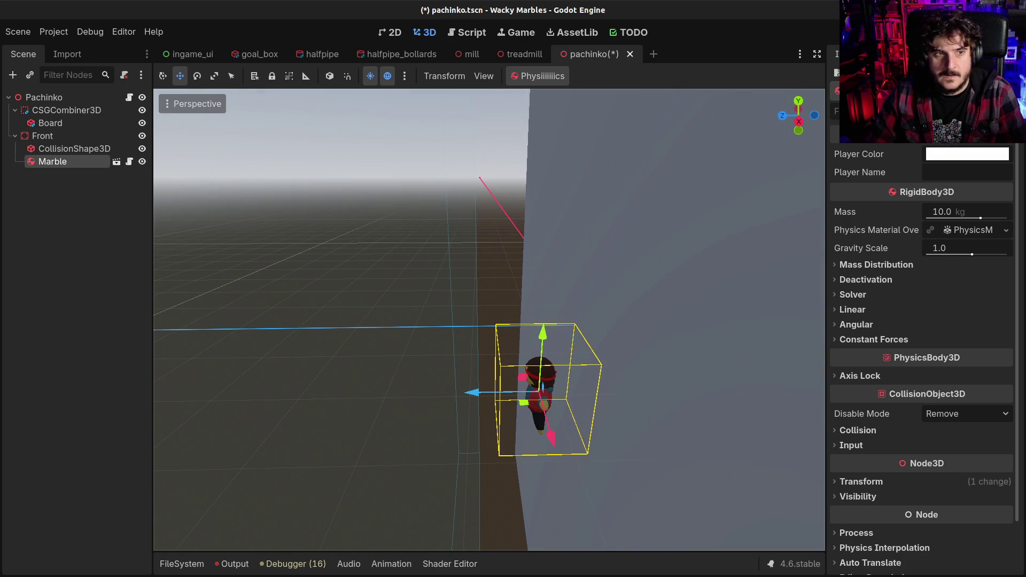
- Make the collision shape visible in marble.tscn and save that scene
scroll(536, 398, up, 2)
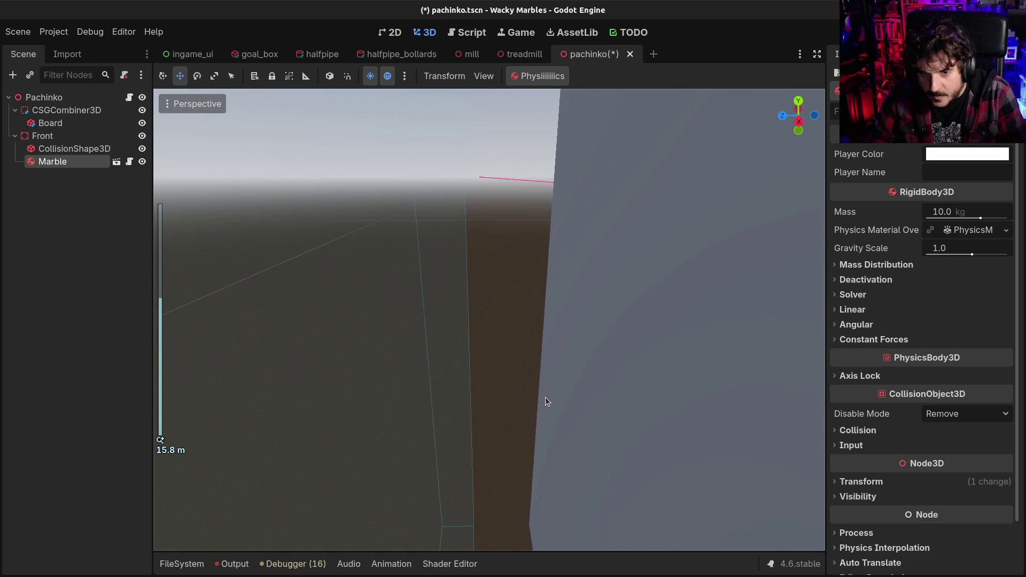
click(116, 162)
scroll(344, 261, down, 5)
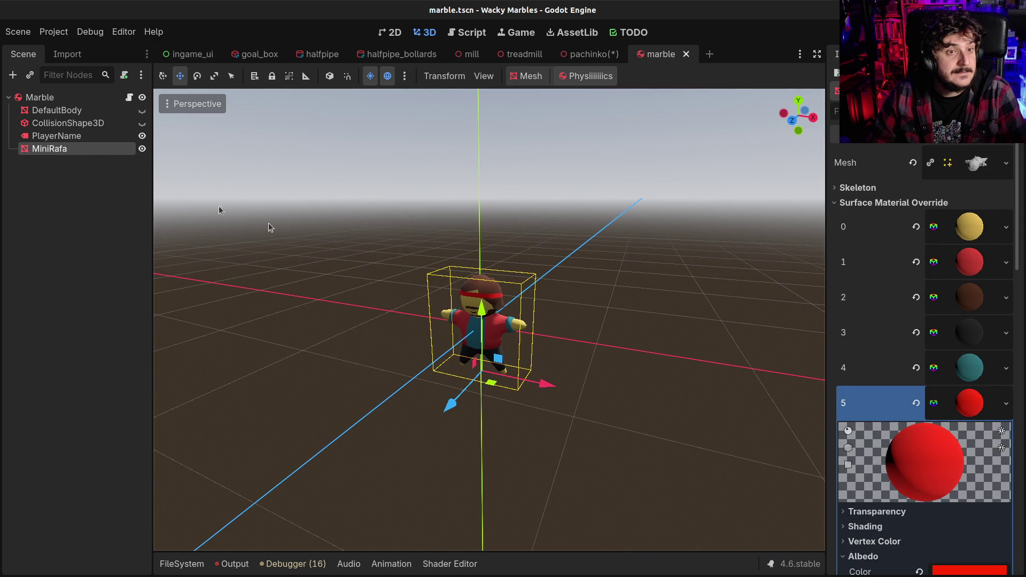
click(141, 123)
key(ctrl+s)
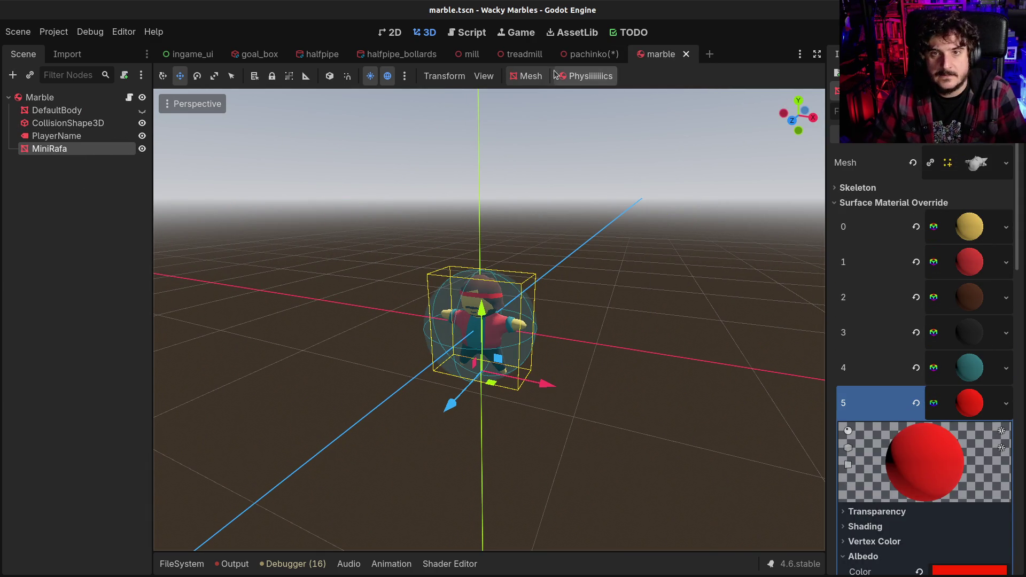
- Back in the pachinko scene, nudge the Marble along Z toward the wall in Right view
click(567, 54)
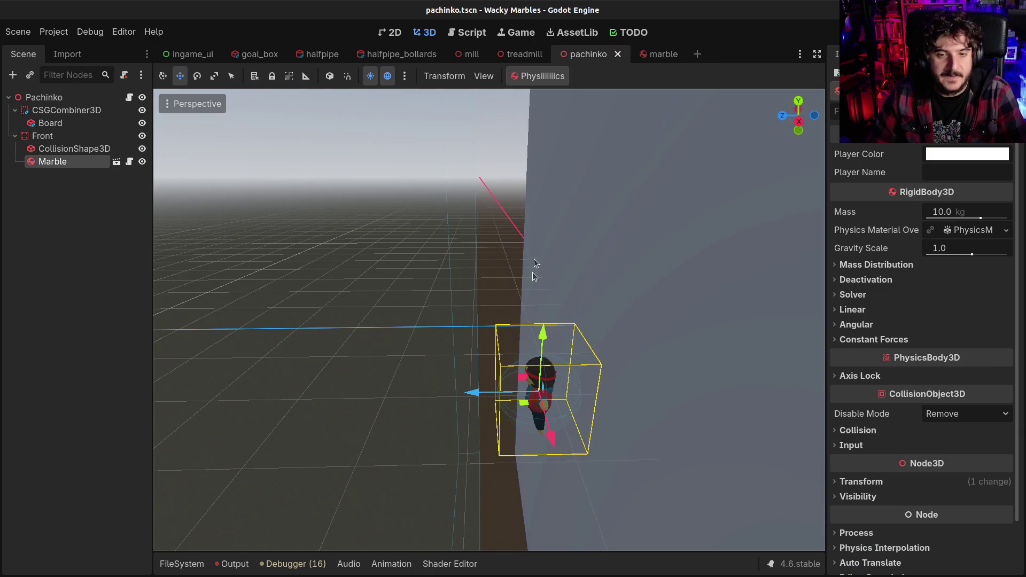
mouse_move(553, 425)
mouse_down()
mouse_move(480, 417)
mouse_move(566, 422)
mouse_move(535, 412)
mouse_move(539, 304)
mouse_move(518, 304)
mouse_move(524, 325)
mouse_up()
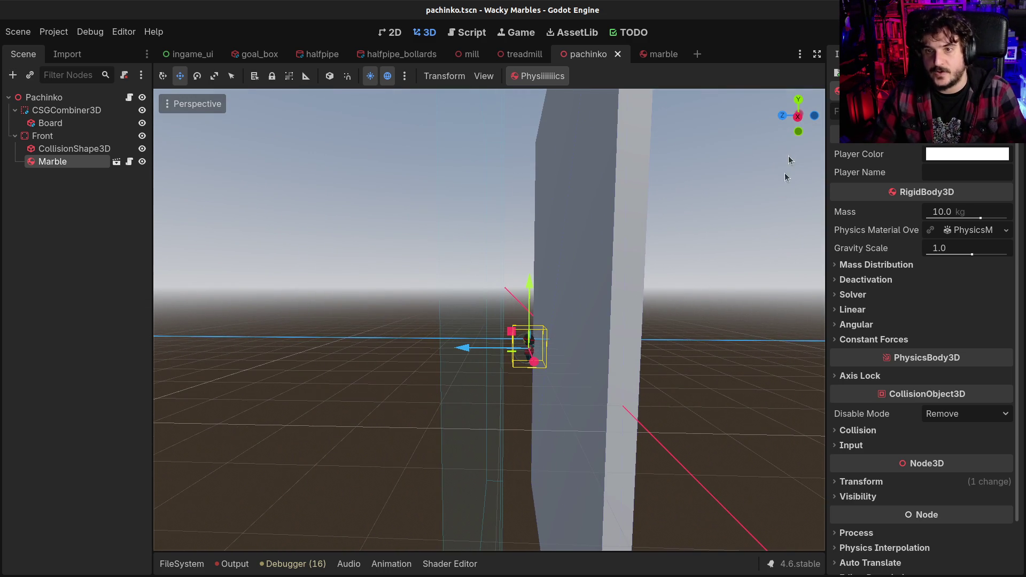
click(797, 117)
scroll(537, 297, up, 5)
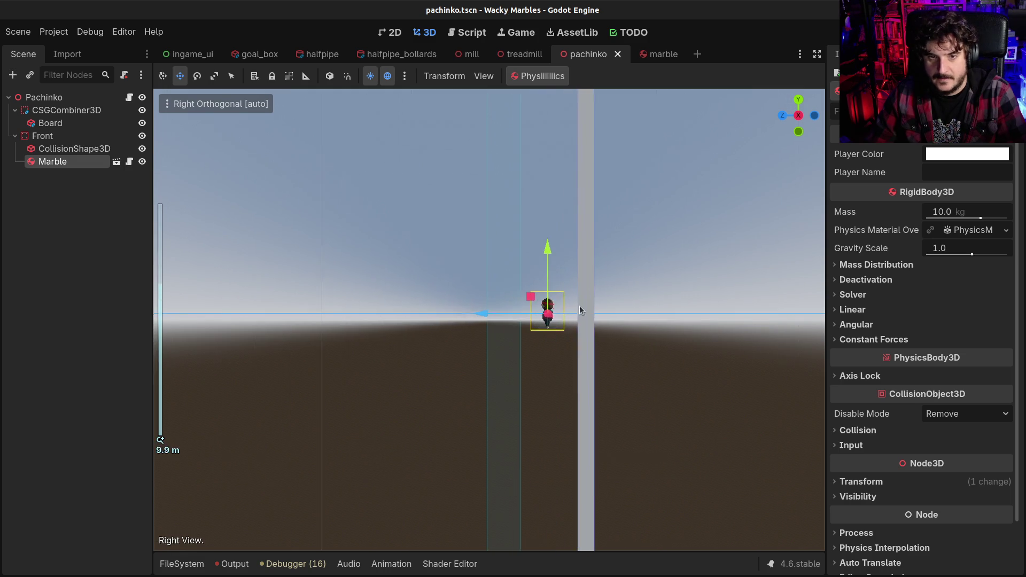
mouse_move(590, 319)
mouse_down()
mouse_move(572, 370)
mouse_move(503, 370)
mouse_move(508, 359)
mouse_up()
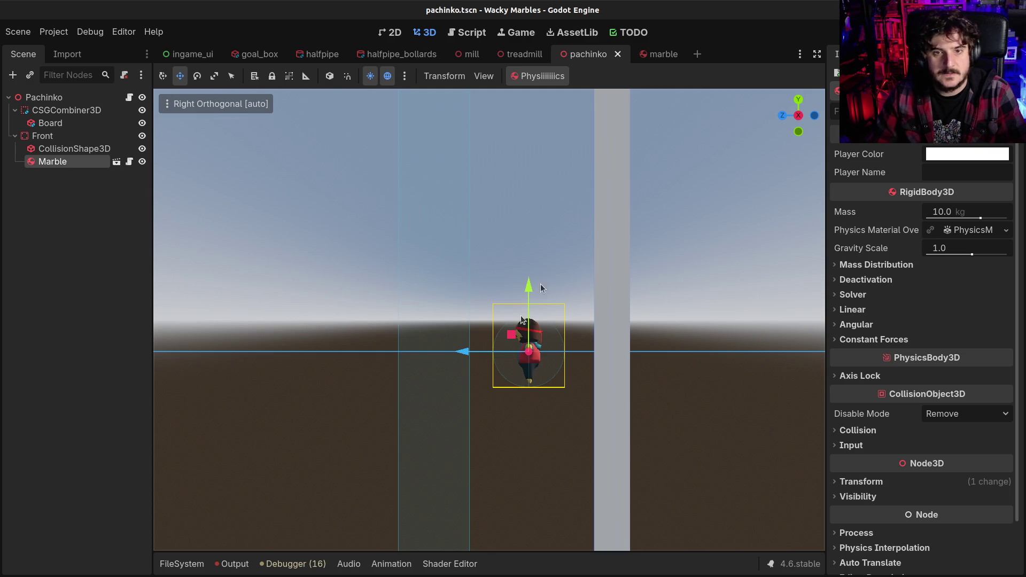
drag(462, 352, 483, 354)
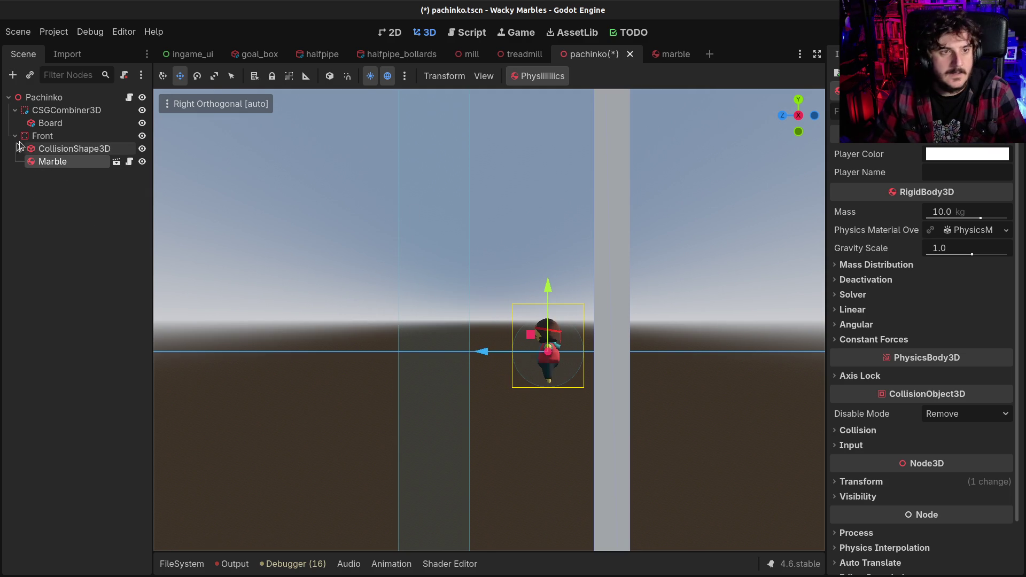
- Move Marble out from under Front to the root and set Front's Z position to -0.5
click(438, 344)
drag(53, 161, 37, 131)
click(40, 149)
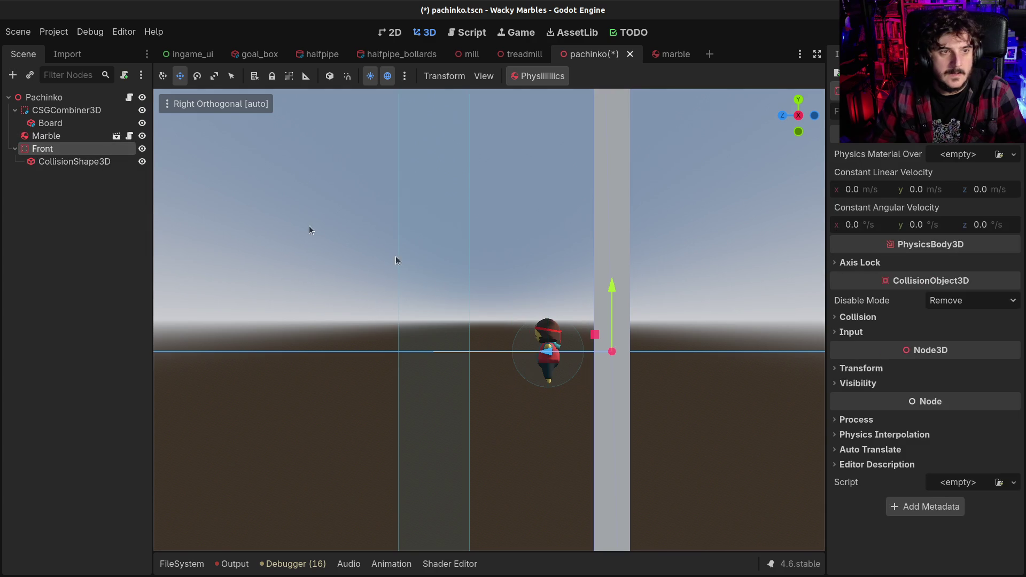
drag(543, 354, 578, 357)
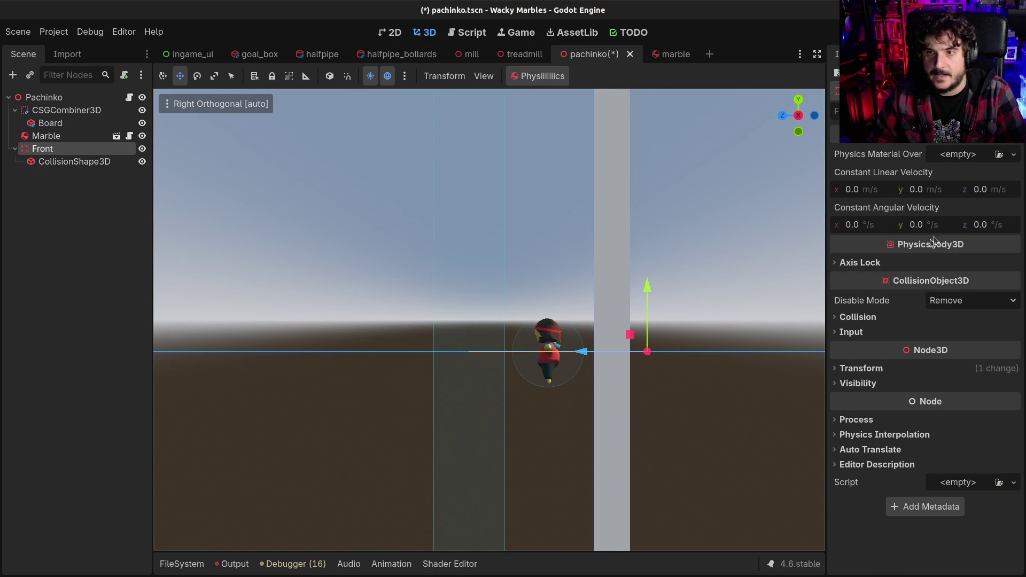
click(872, 318)
click(869, 500)
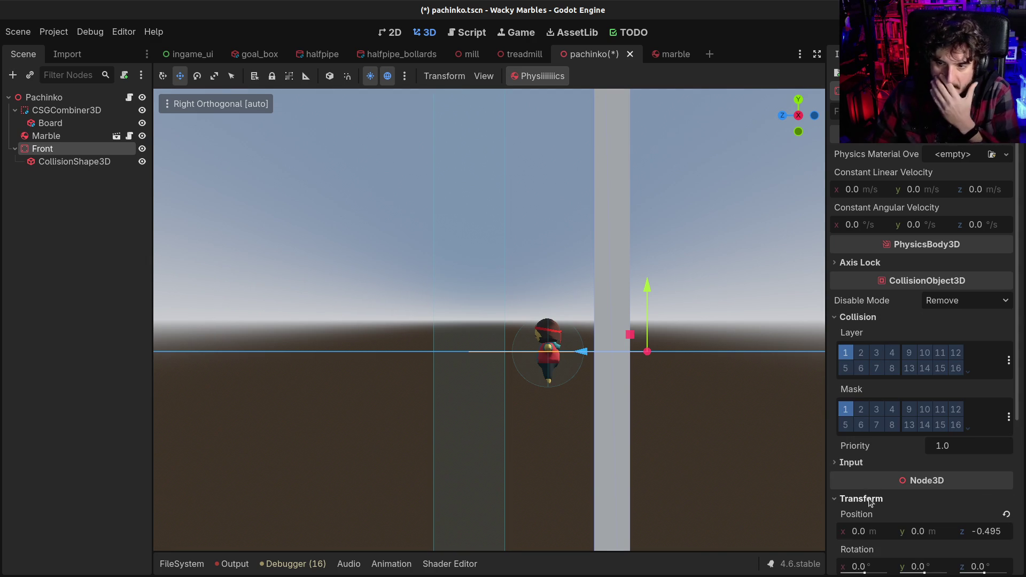
scroll(869, 502, down, 5)
click(985, 308)
text(-0)
key(Return)
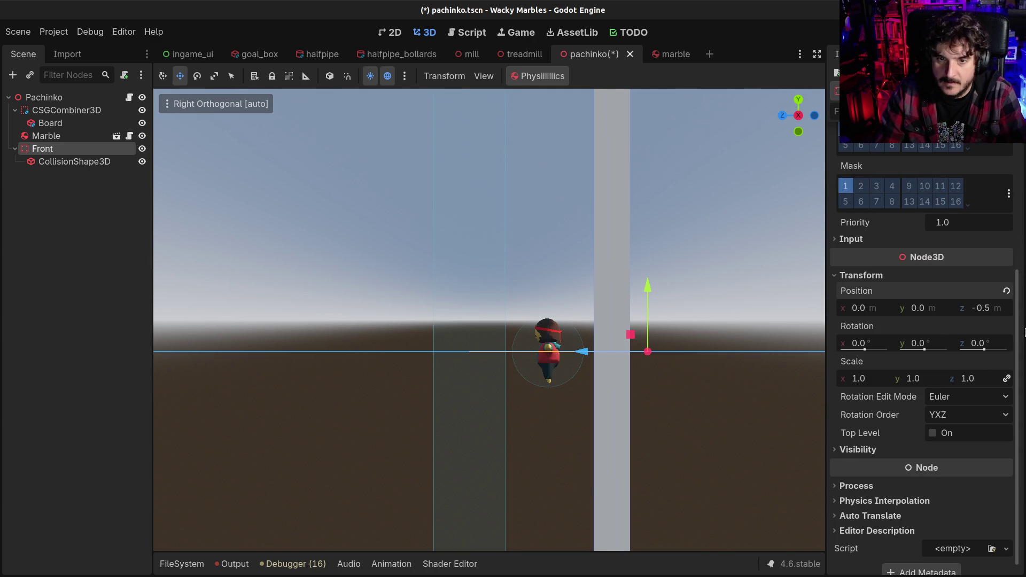
- Set the collision shape's Z position to 0 and Front's Z position to 2.0
click(53, 162)
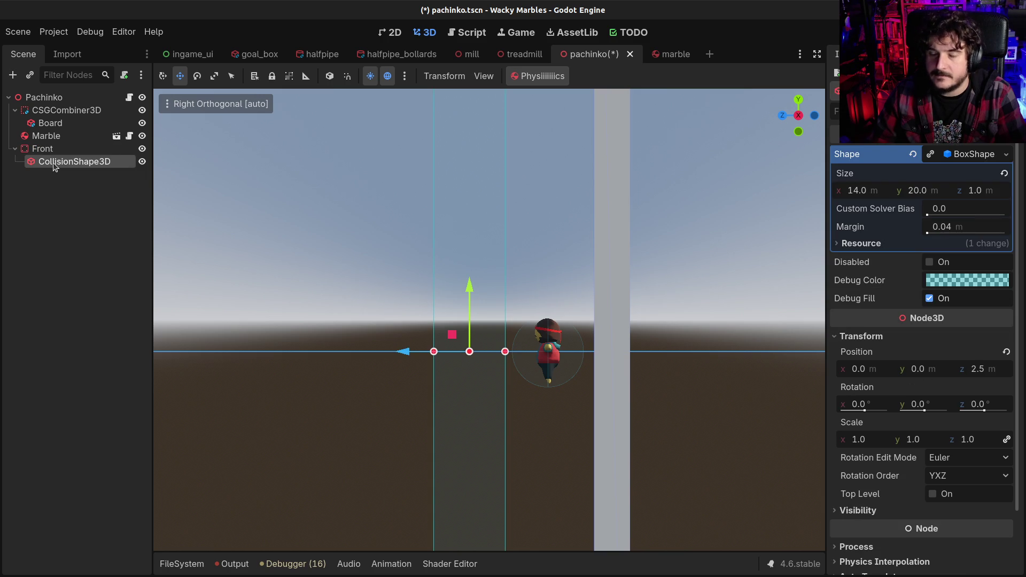
click(1002, 372)
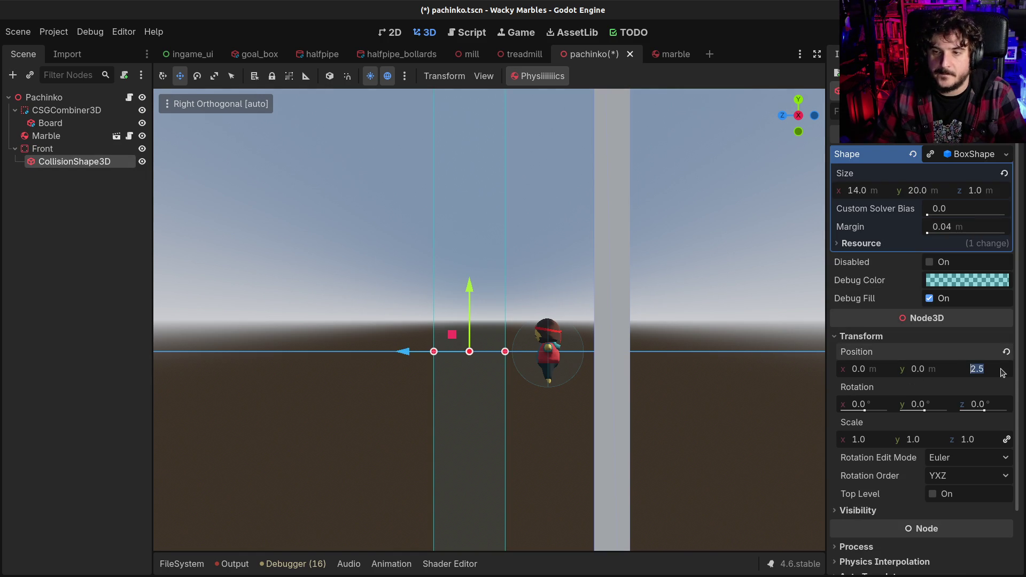
text(0)
key(Return)
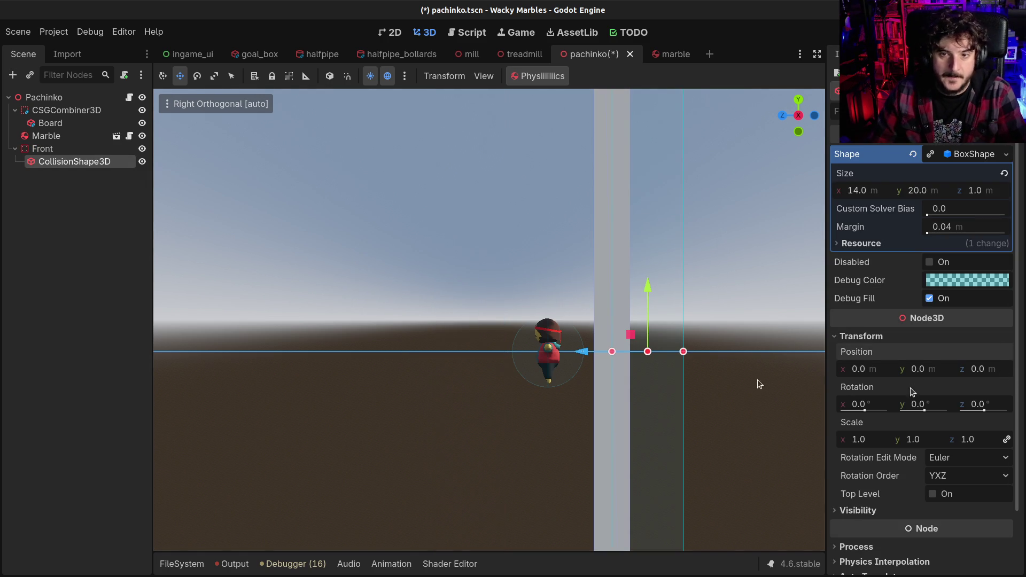
click(27, 152)
click(981, 314)
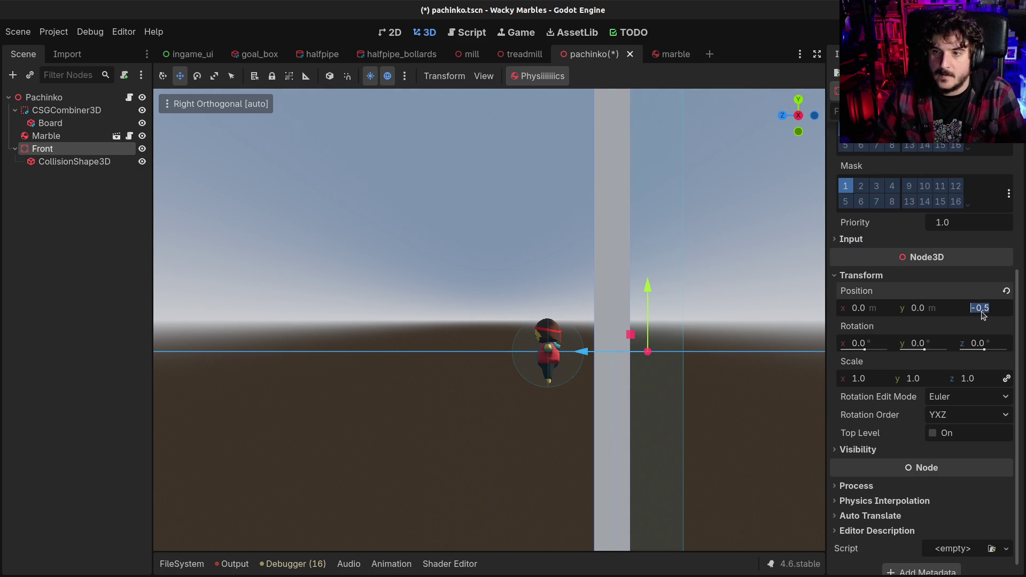
text(2)
key(Return)
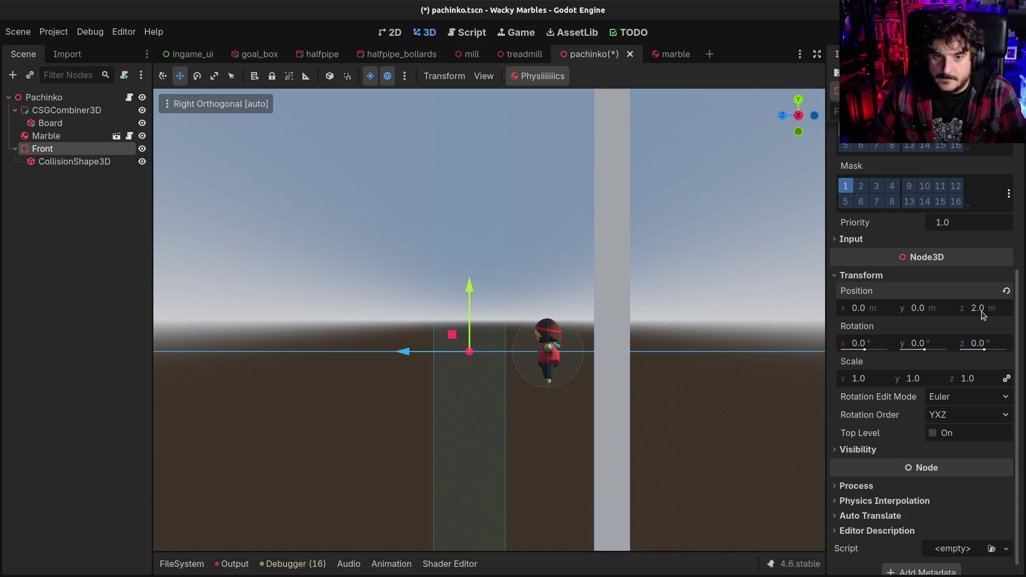
- Select the Marble node and delete it
mouse_move(600, 335)
mouse_down()
mouse_move(534, 363)
mouse_move(558, 370)
mouse_move(552, 404)
mouse_move(520, 302)
mouse_move(529, 350)
mouse_up()
scroll(520, 374, down, 2)
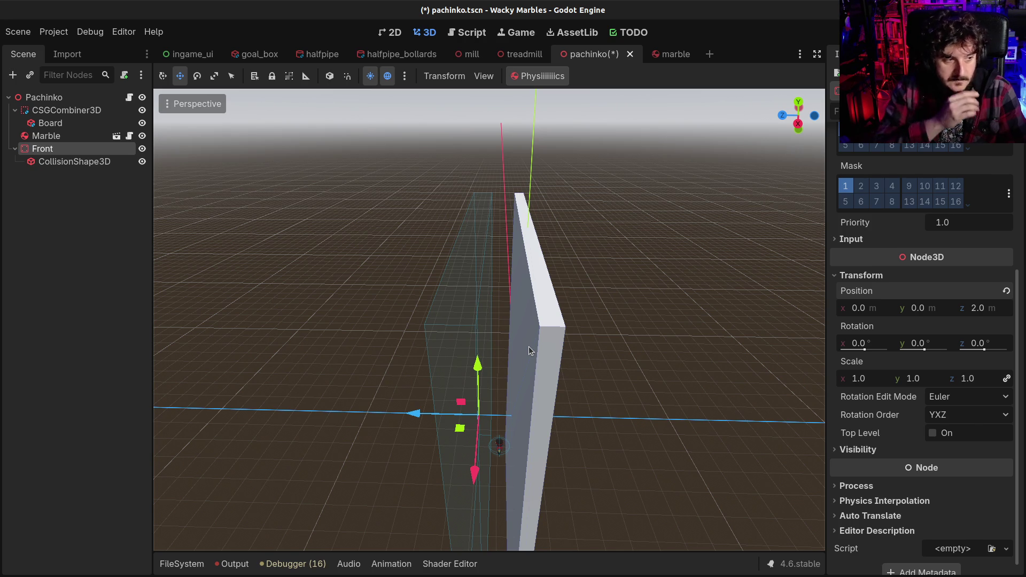
mouse_move(517, 468)
mouse_down()
mouse_move(483, 480)
mouse_move(490, 424)
mouse_move(378, 352)
mouse_up()
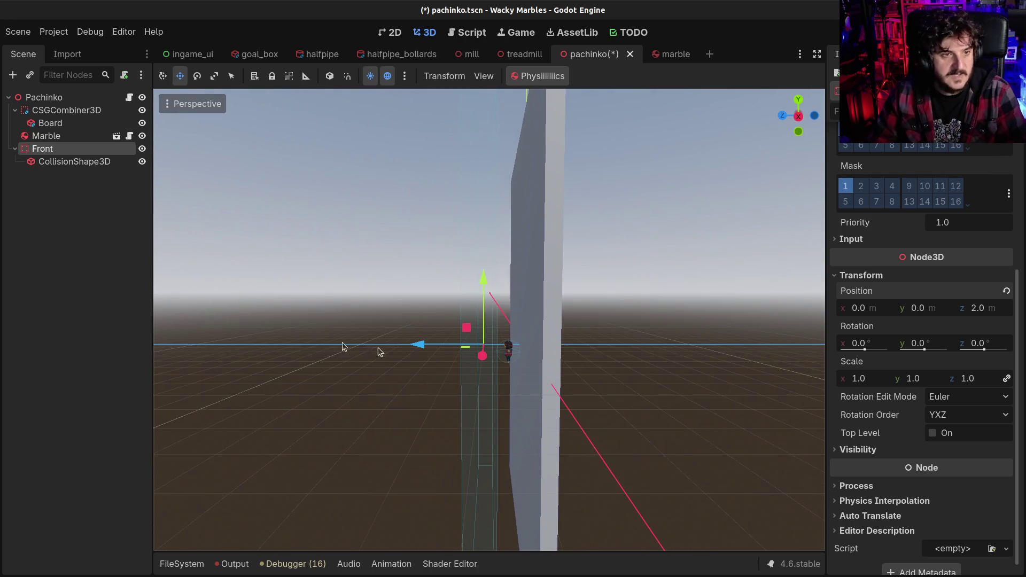
click(42, 138)
key(Delete)
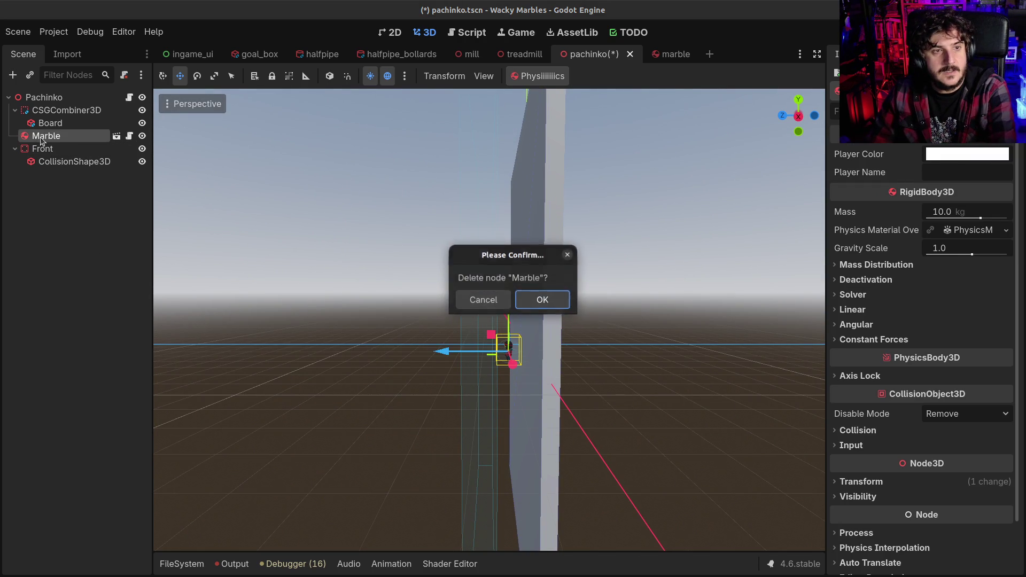
- Confirm the Marble deletion and lock Front, CSGCombiner3D, Board and the collision shape
key(Return)
click(41, 137)
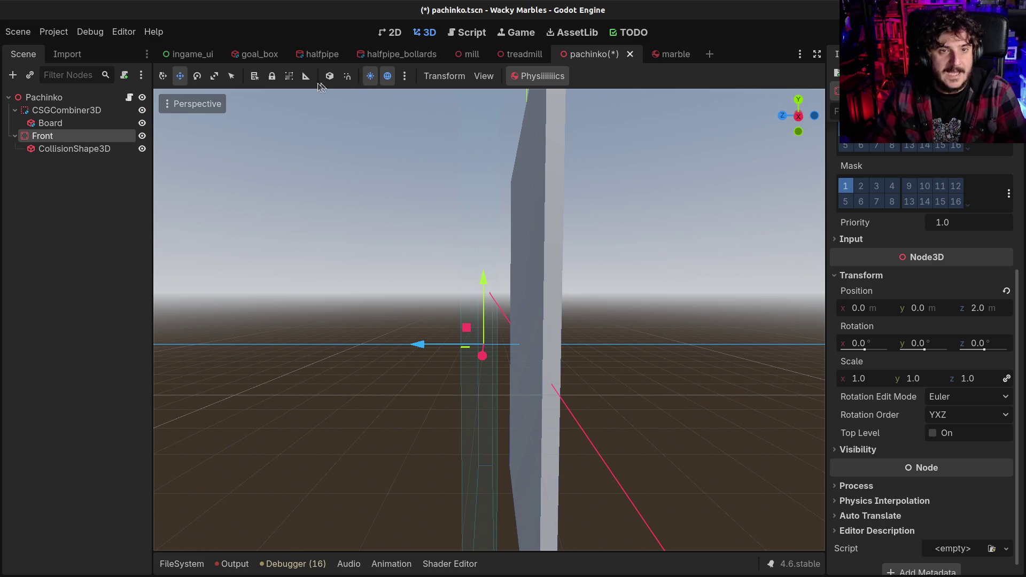
click(272, 76)
click(88, 112)
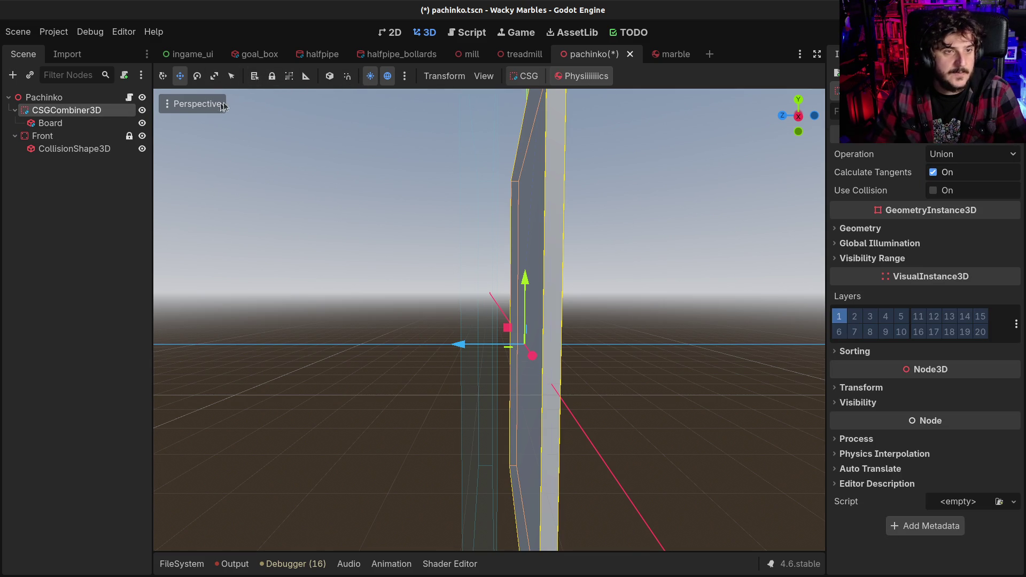
click(272, 77)
key(Down)
click(272, 77)
key(Down)
key(Down)
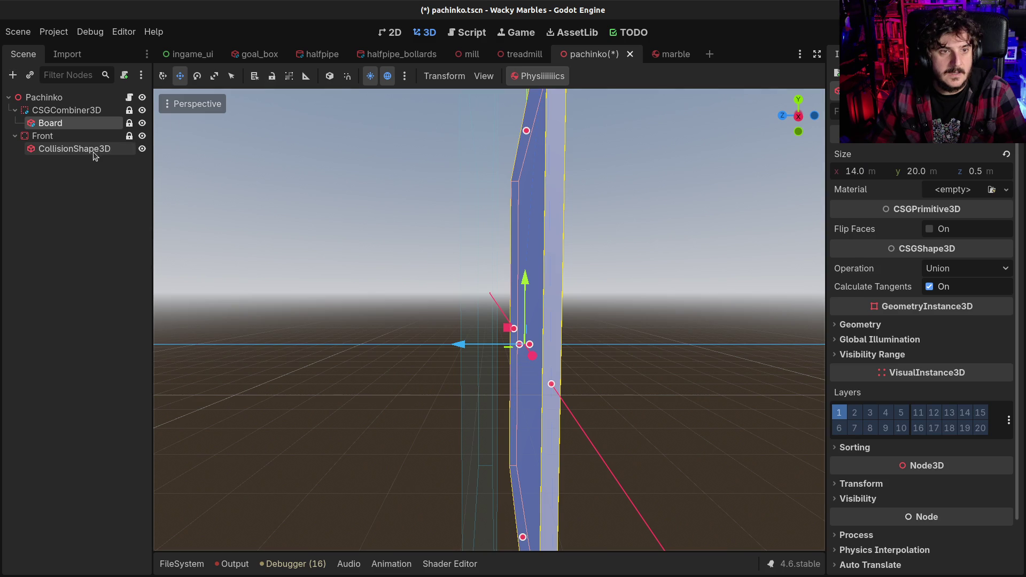
click(272, 77)
- Select the CSGCombiner3D and frame the board in the viewport
drag(242, 324, 441, 351)
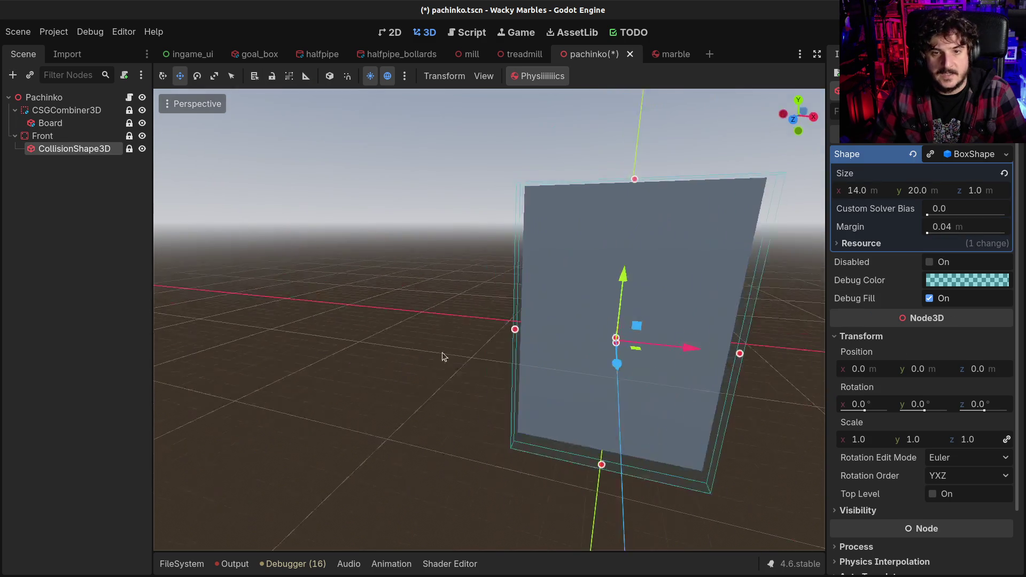
click(646, 286)
click(51, 124)
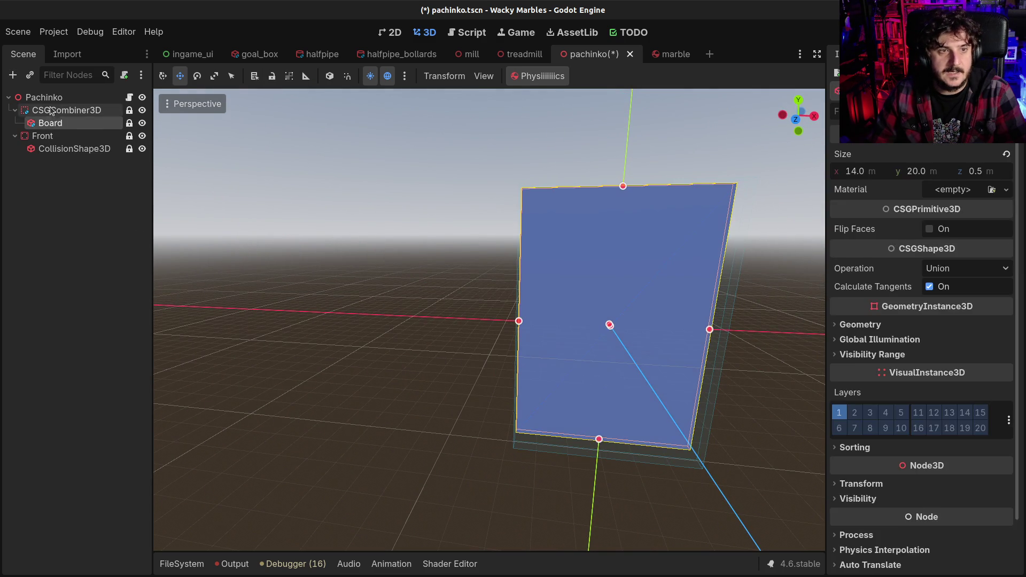
key(Up)
key(f)
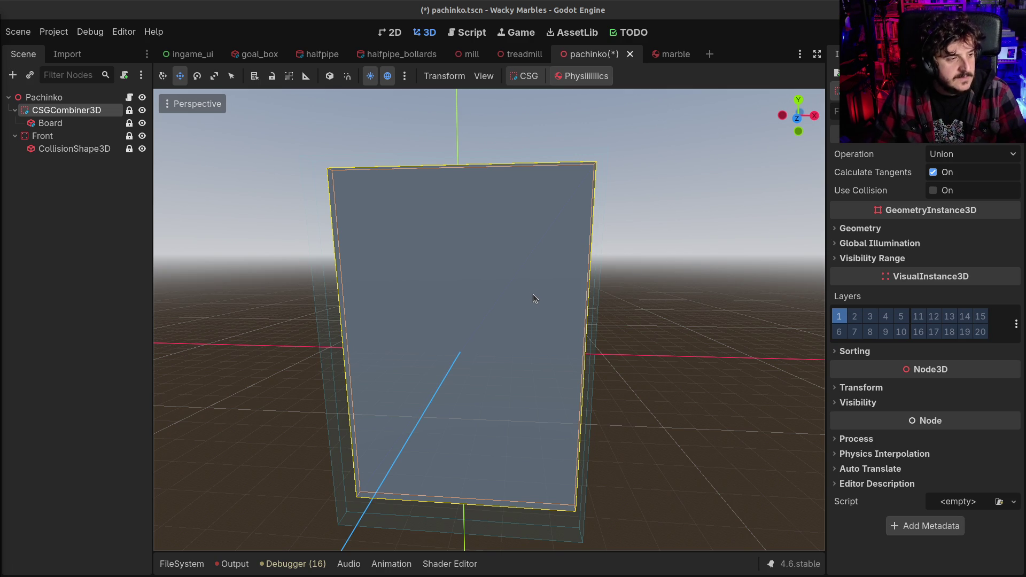
drag(570, 282, 451, 309)
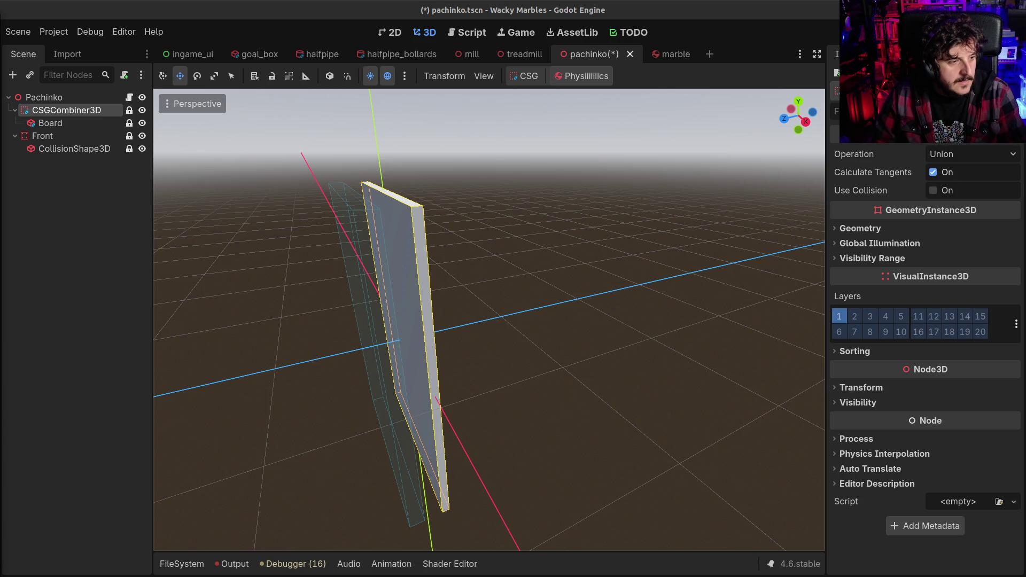
mouse_move(276, 338)
mouse_down()
mouse_move(412, 336)
mouse_move(443, 293)
mouse_move(425, 293)
mouse_up()
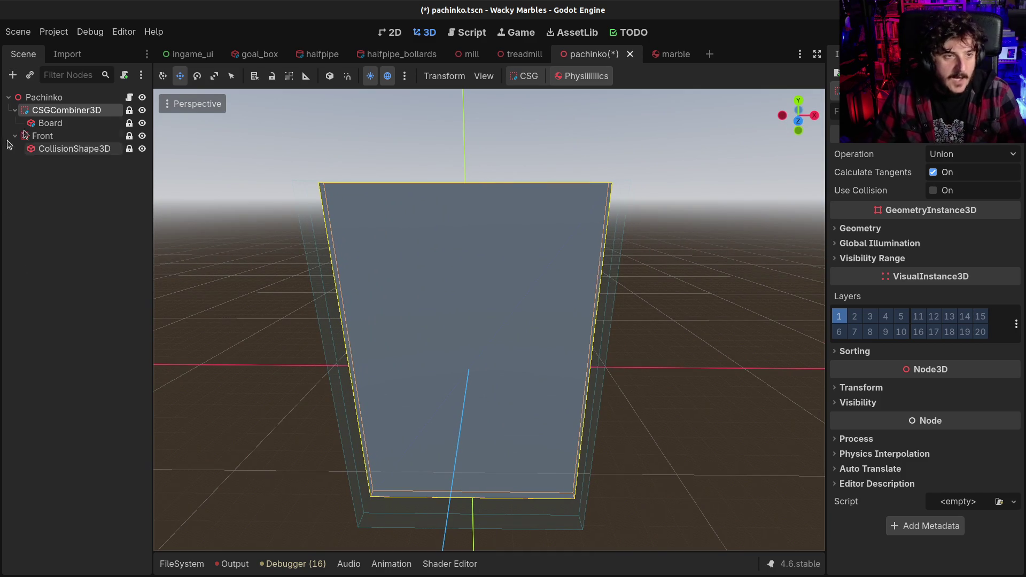
click(47, 102)
click(51, 124)
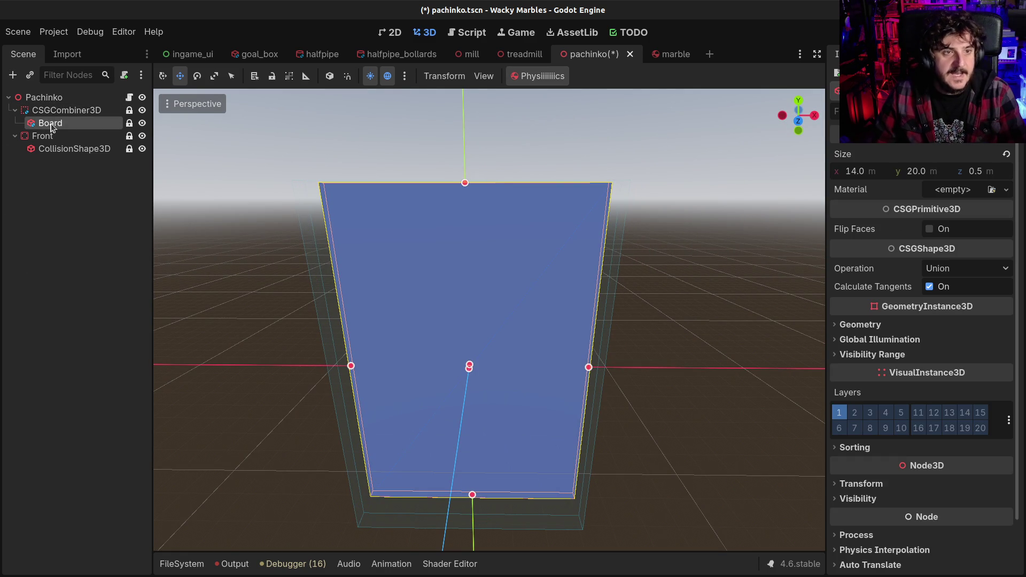
click(42, 136)
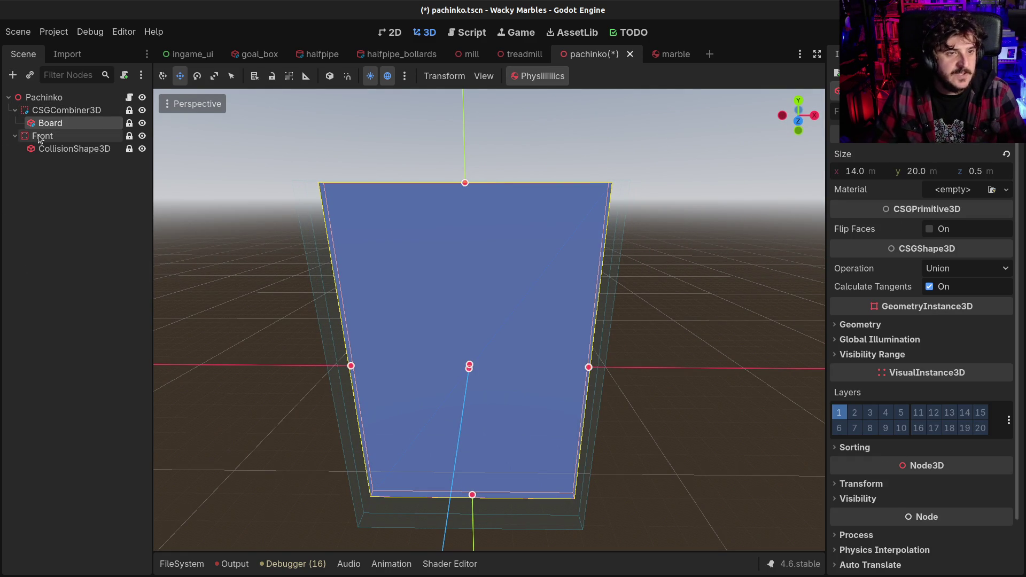
- Add a MeshInstance3D under Pachinko and show its Mesh property's new-mesh list
click(42, 100)
key(ctrl+a)
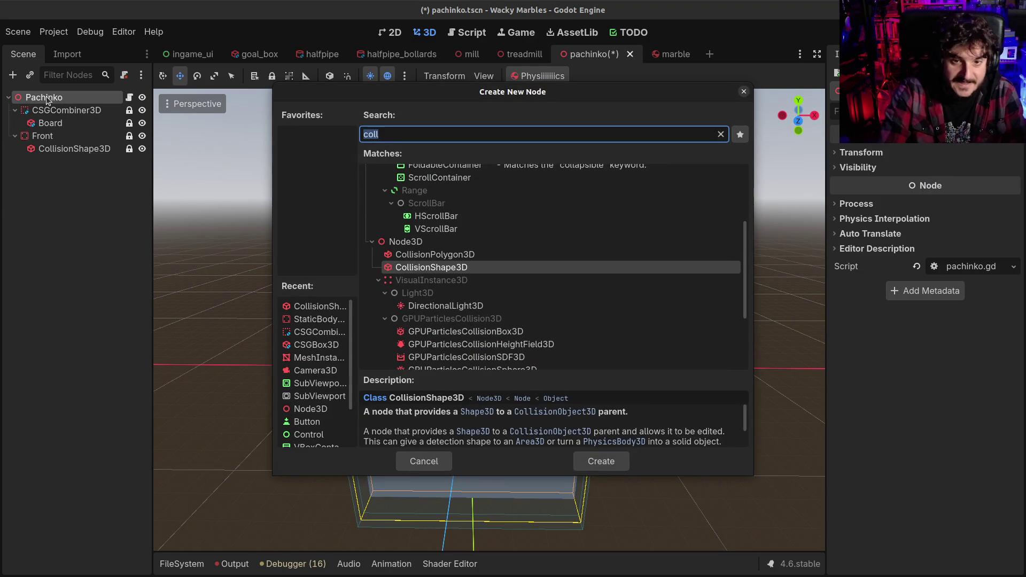
text(mesh)
key(Return)
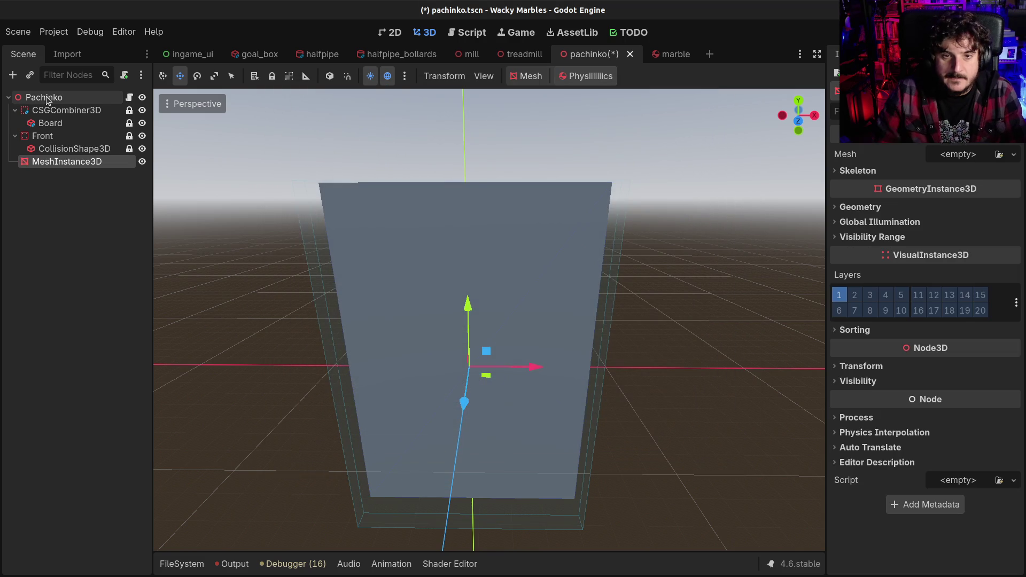
mouse_move(508, 239)
mouse_down()
mouse_move(524, 291)
mouse_move(360, 212)
mouse_up()
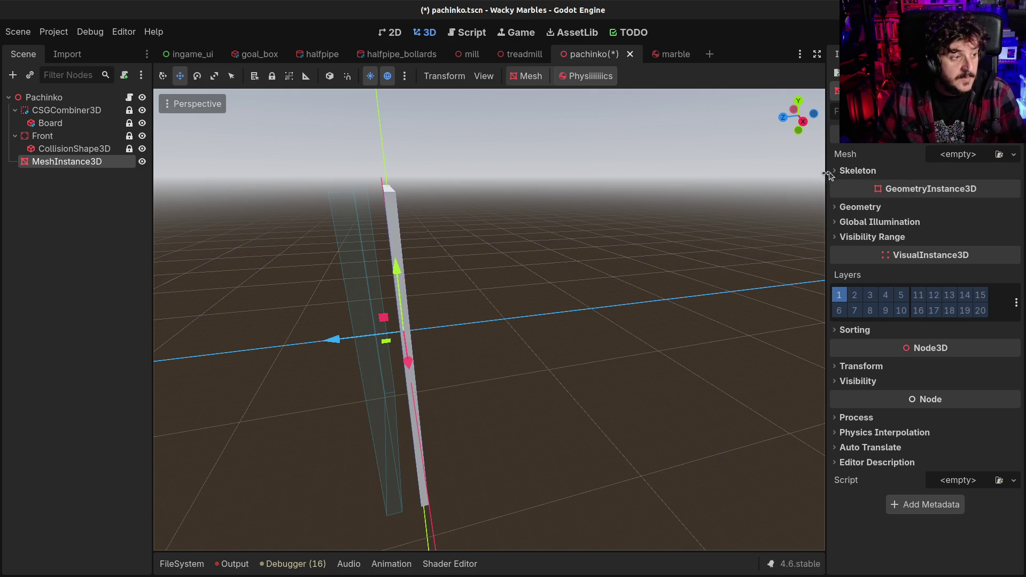
click(946, 154)
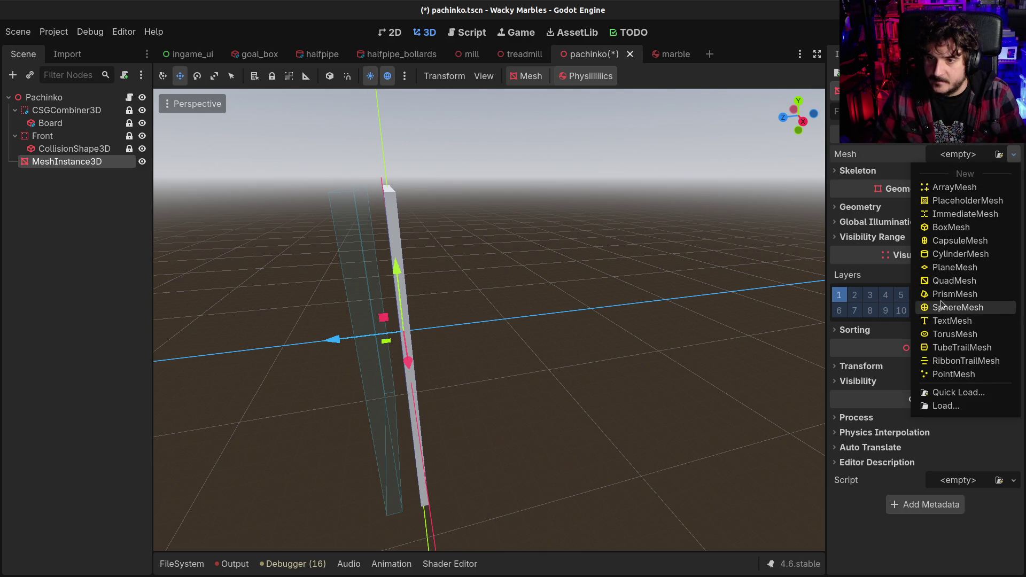
- Assign a new CylinderMesh, rotate it on X to lie sideways, and expand Surface Material Override
click(960, 254)
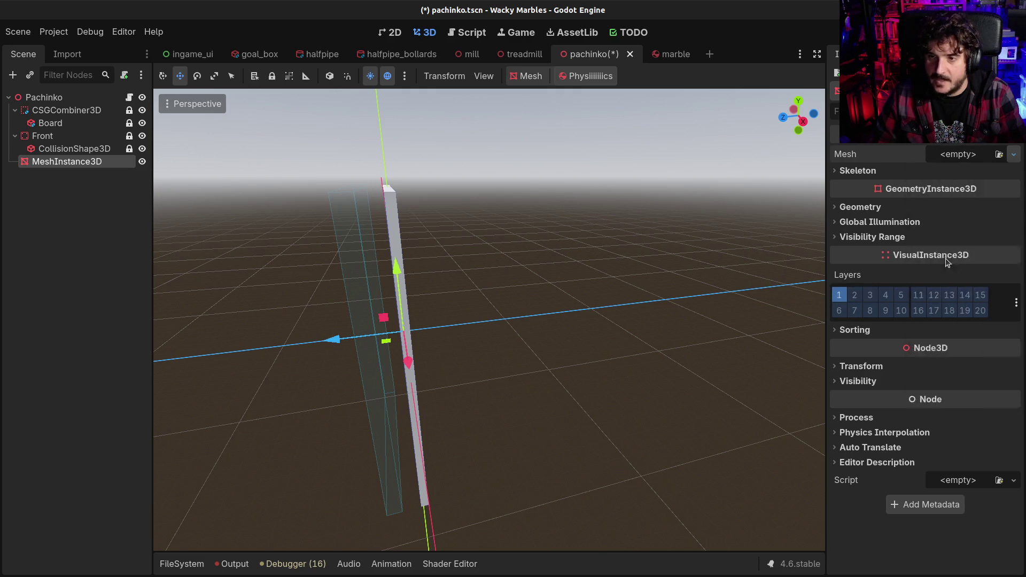
scroll(344, 326, up, 3)
mouse_move(343, 326)
mouse_down()
mouse_move(476, 291)
mouse_move(421, 311)
mouse_up()
key(e)
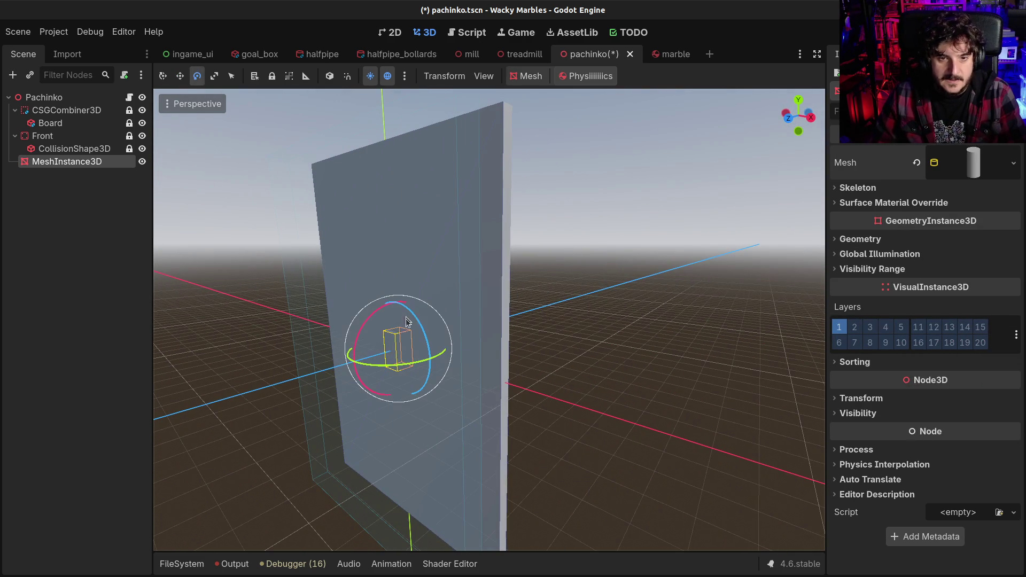
mouse_move(361, 336)
mouse_down()
mouse_move(341, 399)
mouse_move(347, 440)
mouse_up()
mouse_move(432, 336)
mouse_down()
mouse_move(428, 361)
mouse_move(213, 389)
mouse_move(432, 336)
mouse_up()
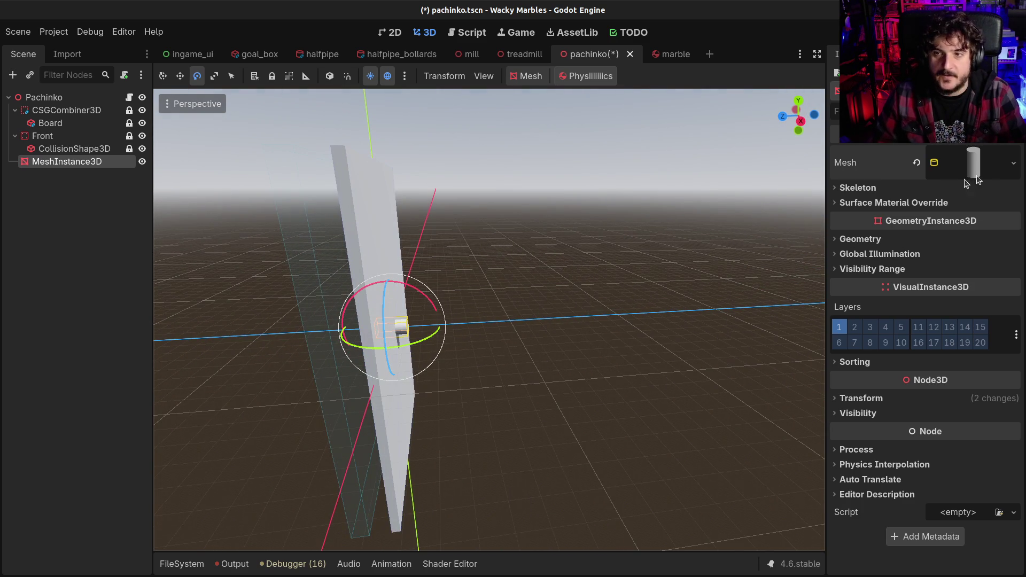
click(969, 166)
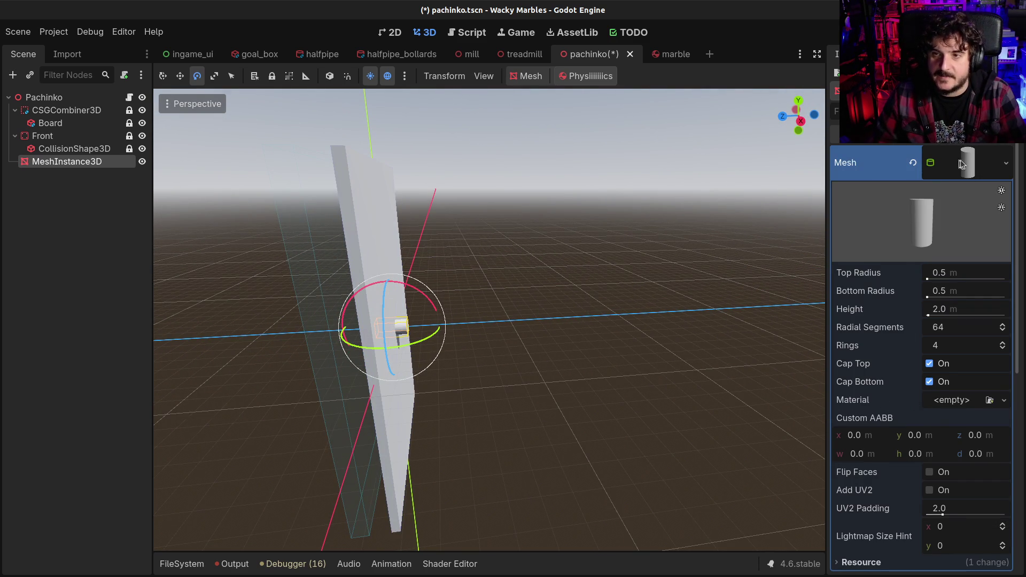
click(960, 159)
click(864, 202)
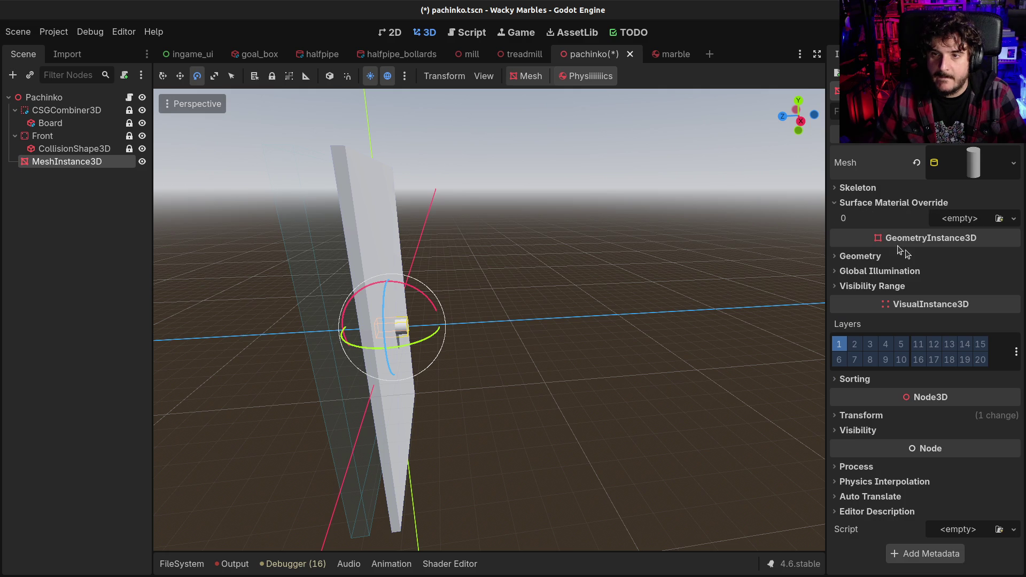
- Add a new StandardMaterial3D override with albedo ff7363, darkened to deep red
click(959, 218)
click(933, 250)
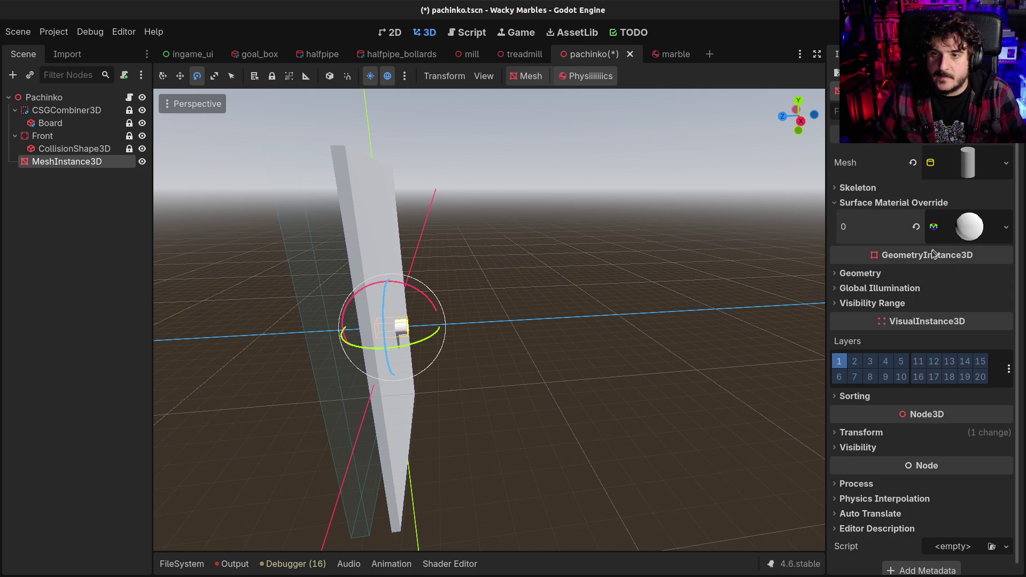
click(962, 230)
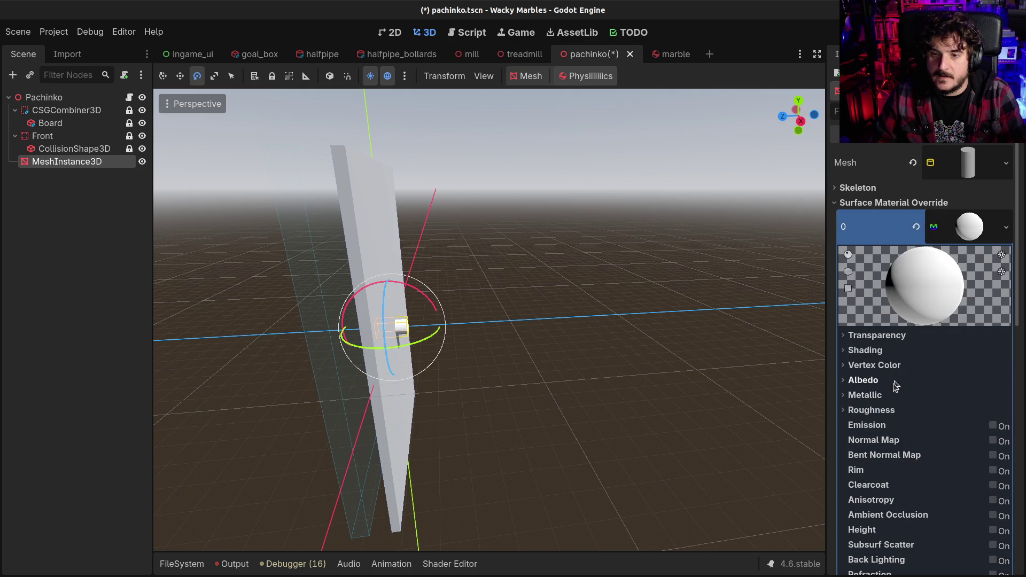
click(860, 395)
click(857, 396)
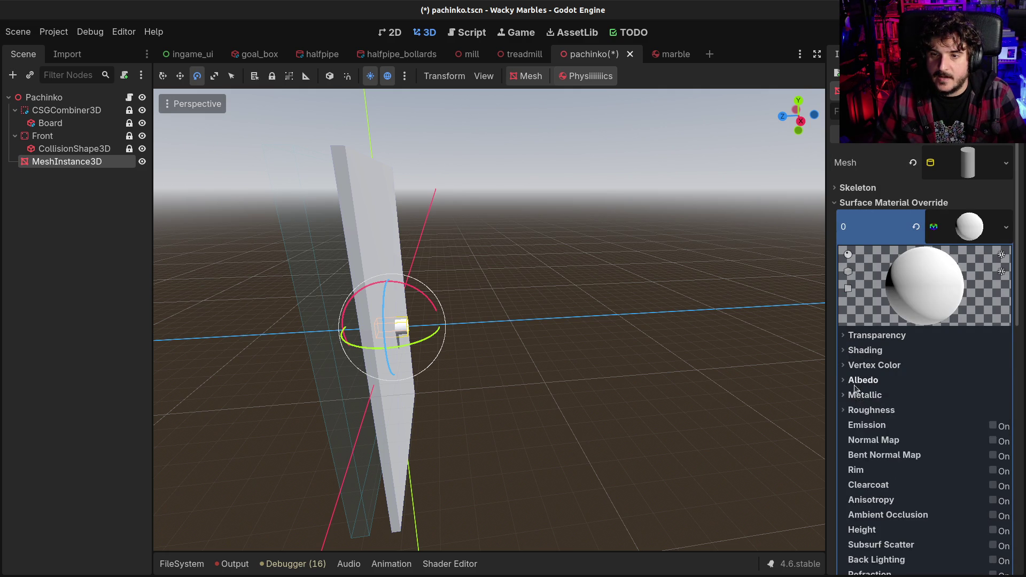
click(860, 380)
click(951, 398)
text(ff7363)
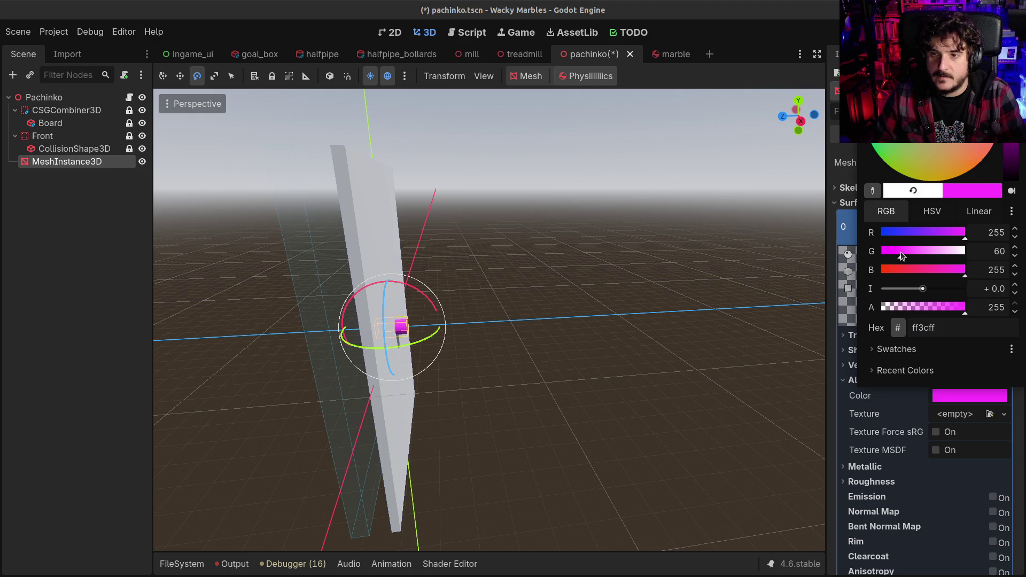
key(Return)
drag(932, 107, 940, 123)
mouse_move(588, 342)
mouse_down()
mouse_move(448, 341)
mouse_move(358, 297)
mouse_move(335, 306)
mouse_up()
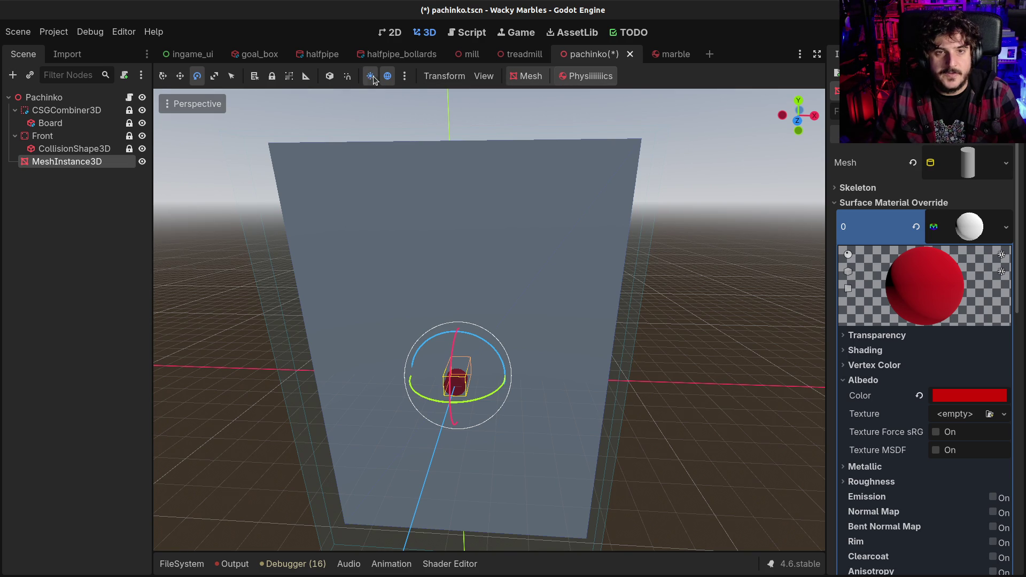
click(404, 76)
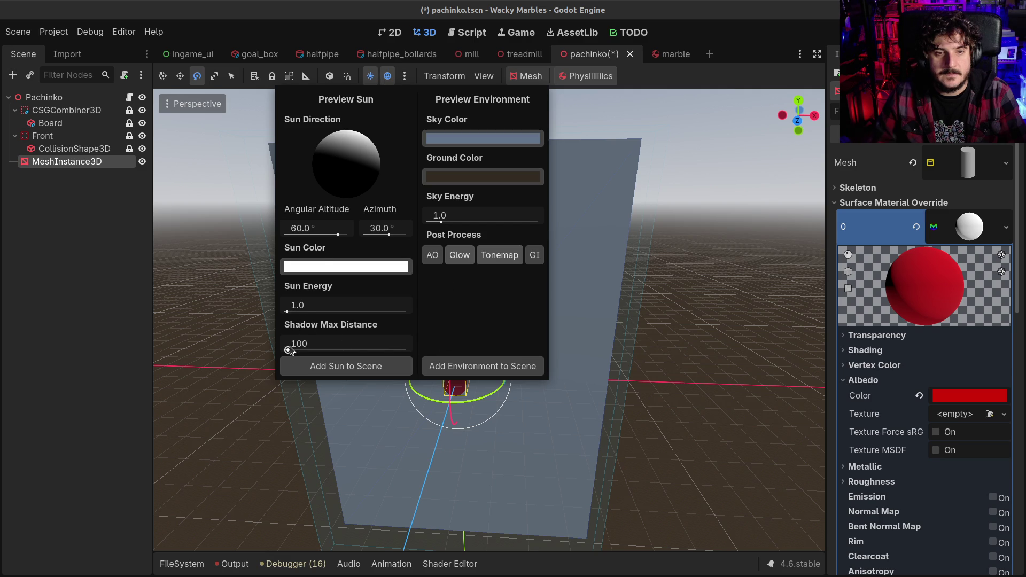
- Raise the preview sun's altitude to brighten the board, then orbit to an edge-on view
mouse_move(334, 235)
mouse_down()
mouse_move(315, 235)
mouse_move(388, 224)
mouse_move(344, 231)
mouse_move(382, 237)
mouse_move(373, 236)
mouse_up()
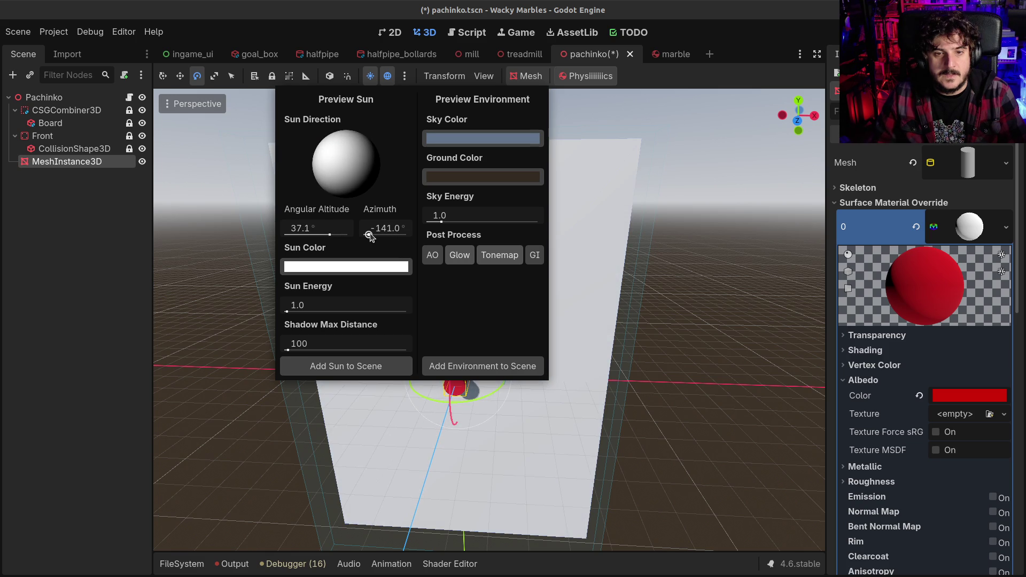
click(114, 314)
mouse_move(512, 324)
mouse_down()
mouse_move(471, 358)
mouse_move(414, 347)
mouse_move(430, 344)
mouse_up()
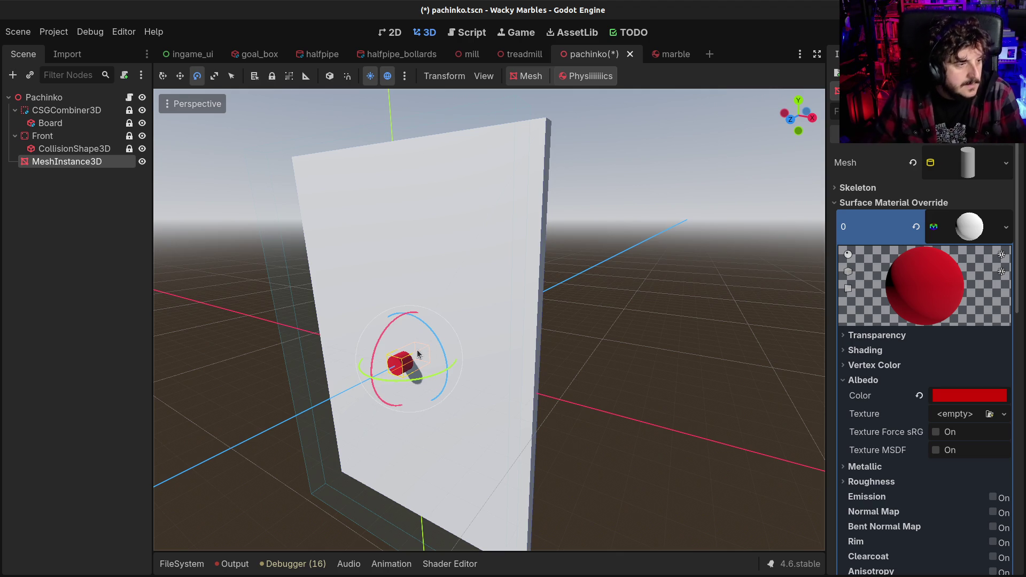
mouse_move(430, 346)
mouse_down()
mouse_move(325, 362)
mouse_move(341, 389)
mouse_move(284, 374)
mouse_move(300, 372)
mouse_move(198, 402)
mouse_move(243, 321)
mouse_up()
key(w)
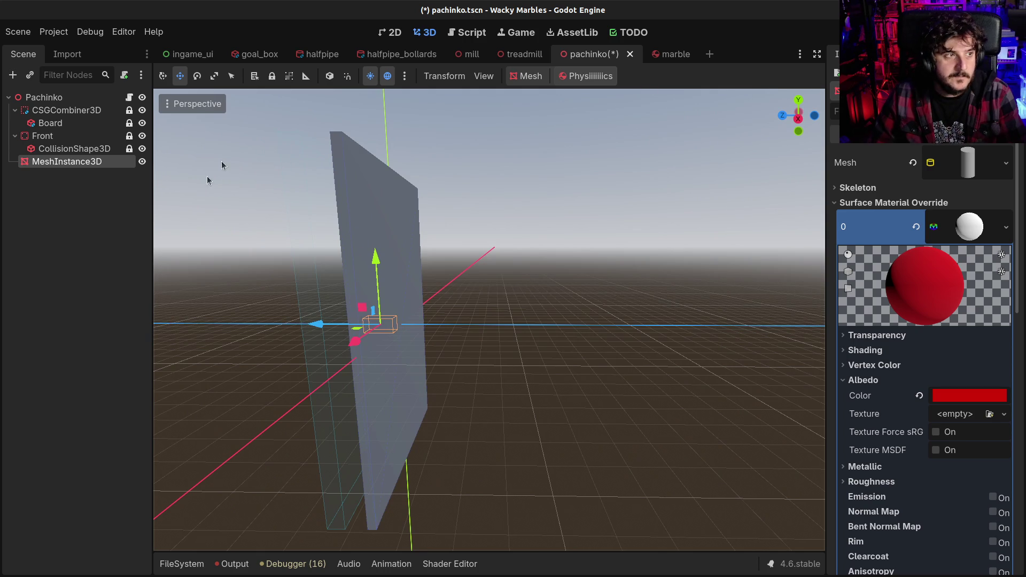
- In Right view, nudge the cylinder slightly along its depth axis
click(797, 119)
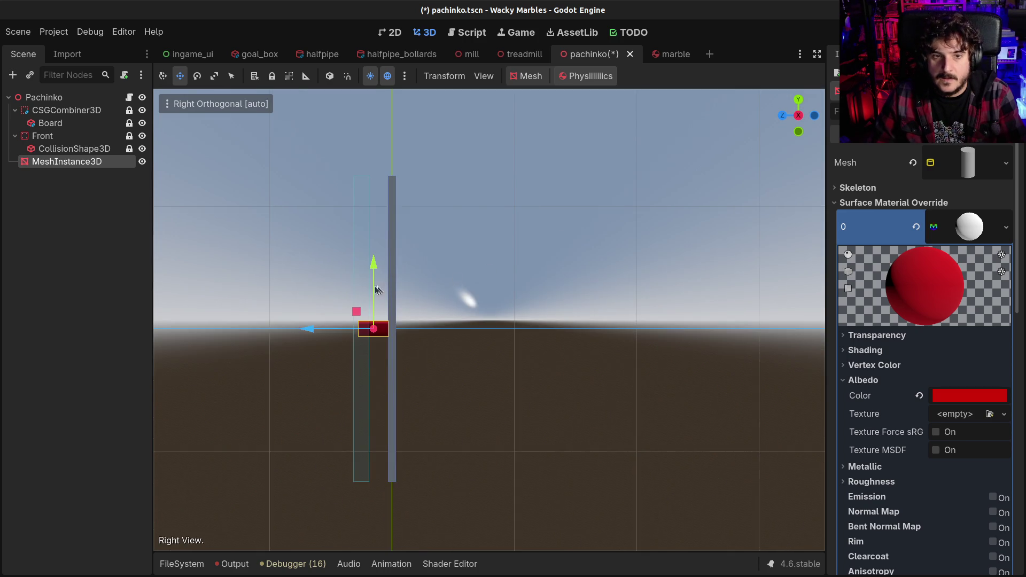
scroll(377, 290, up, 3)
scroll(299, 340, up, 2)
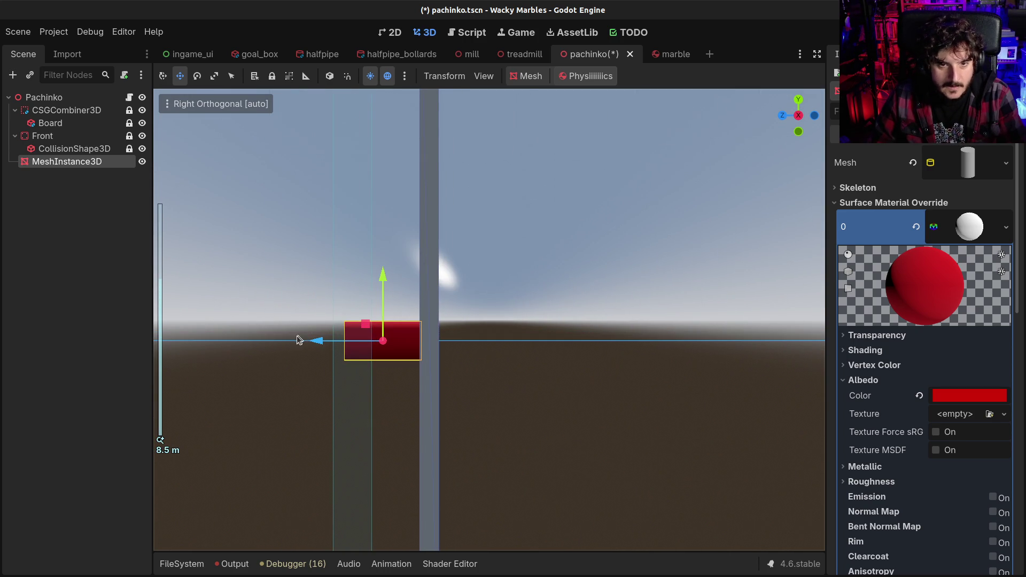
mouse_move(306, 342)
mouse_down()
mouse_move(360, 366)
mouse_move(481, 352)
mouse_up()
scroll(571, 355, down, 3)
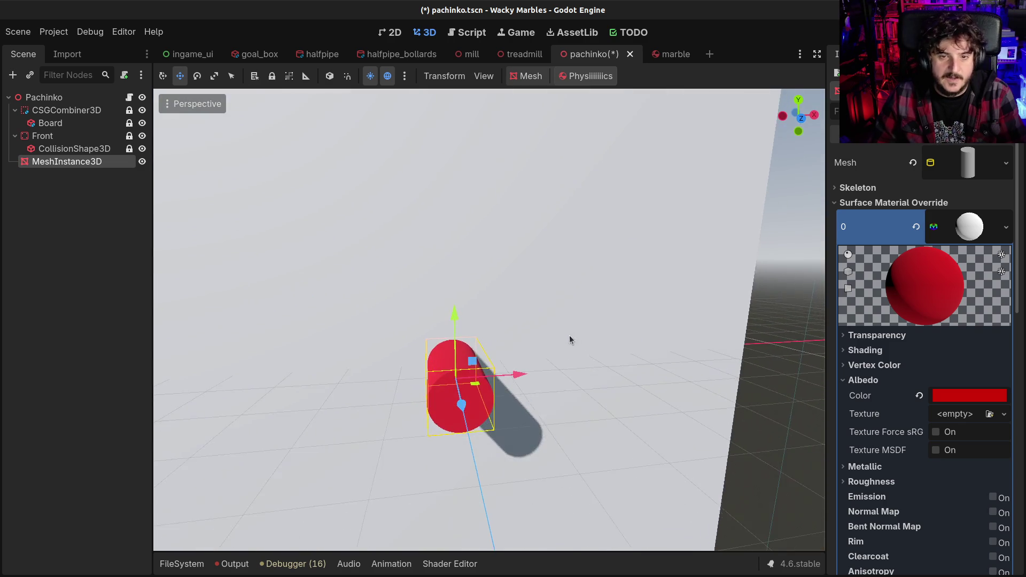
mouse_move(556, 340)
mouse_down()
mouse_move(547, 311)
mouse_move(527, 332)
mouse_up()
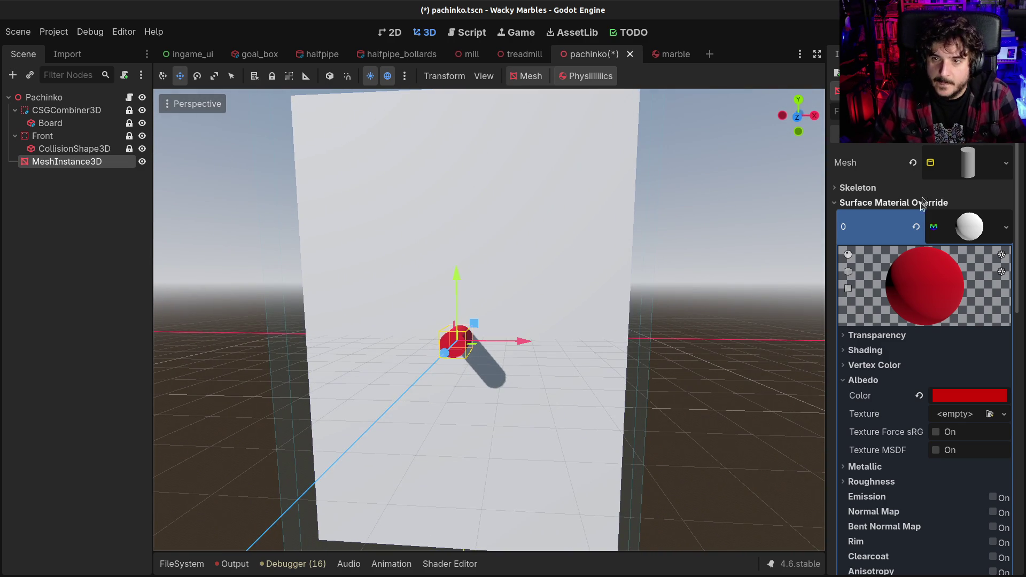
- Set the CylinderMesh top and bottom radius to 0.25 m and save pachinko.tscn
click(956, 171)
click(956, 267)
text(0.)
key(Tab)
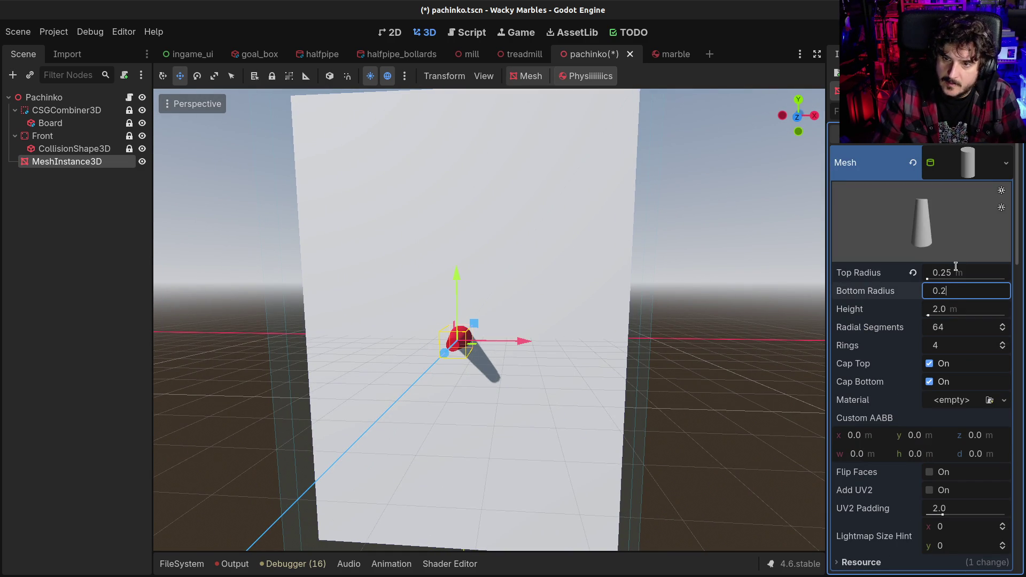
text(5)
key(Return)
mouse_move(566, 299)
mouse_down()
mouse_move(491, 311)
mouse_move(534, 295)
mouse_move(501, 330)
mouse_move(717, 337)
mouse_move(665, 252)
mouse_move(677, 272)
mouse_up()
scroll(677, 273, down, 3)
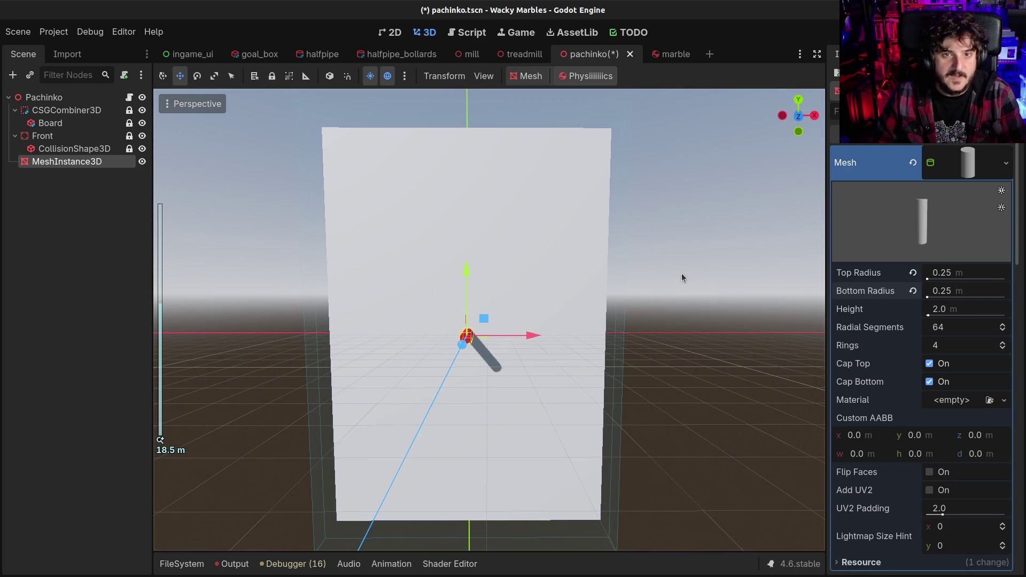
key(ctrl+s)
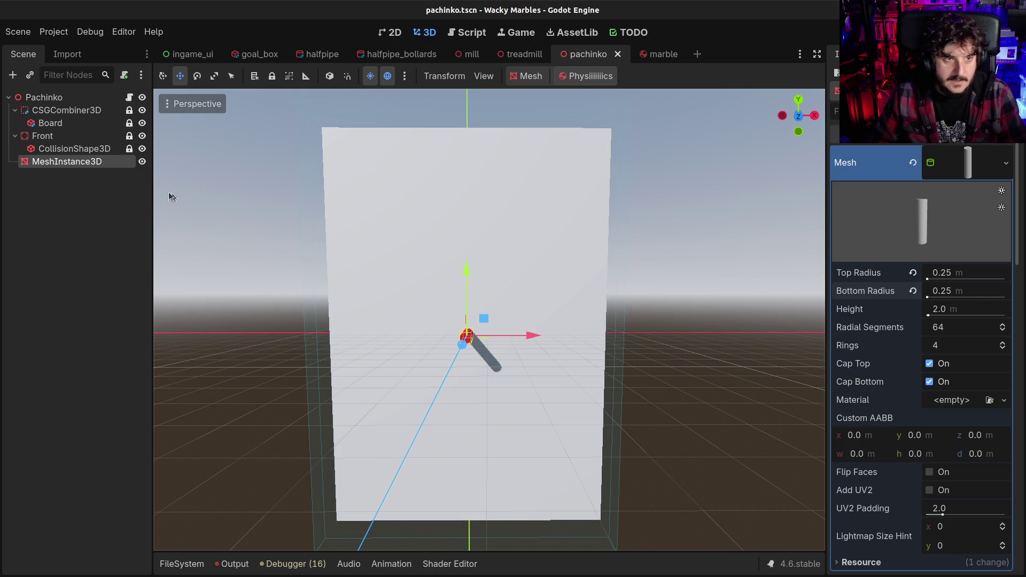
- Glance at the halfpipe_bollards scene, then close the marble scene tab
double_click(56, 161)
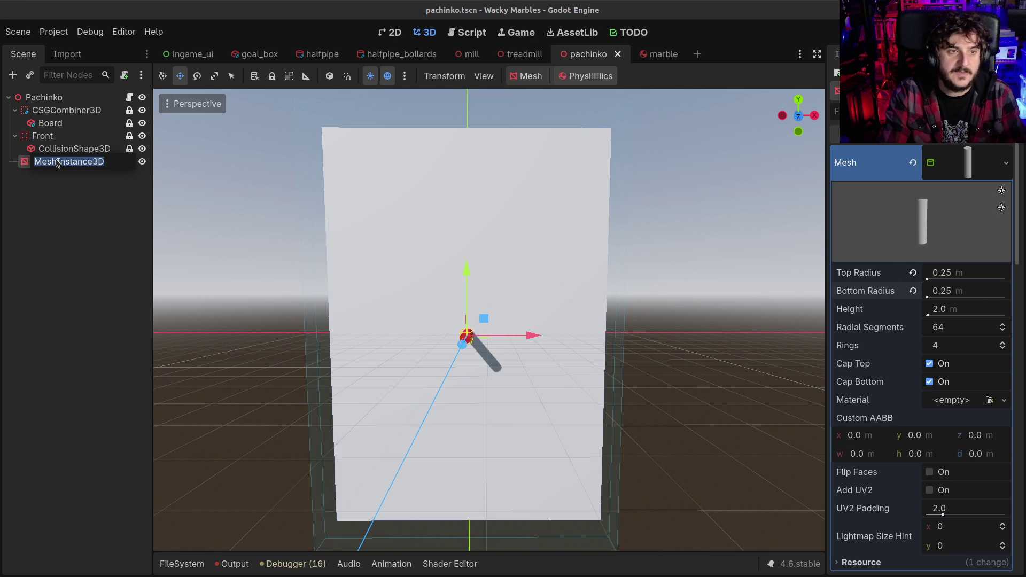
key(Escape)
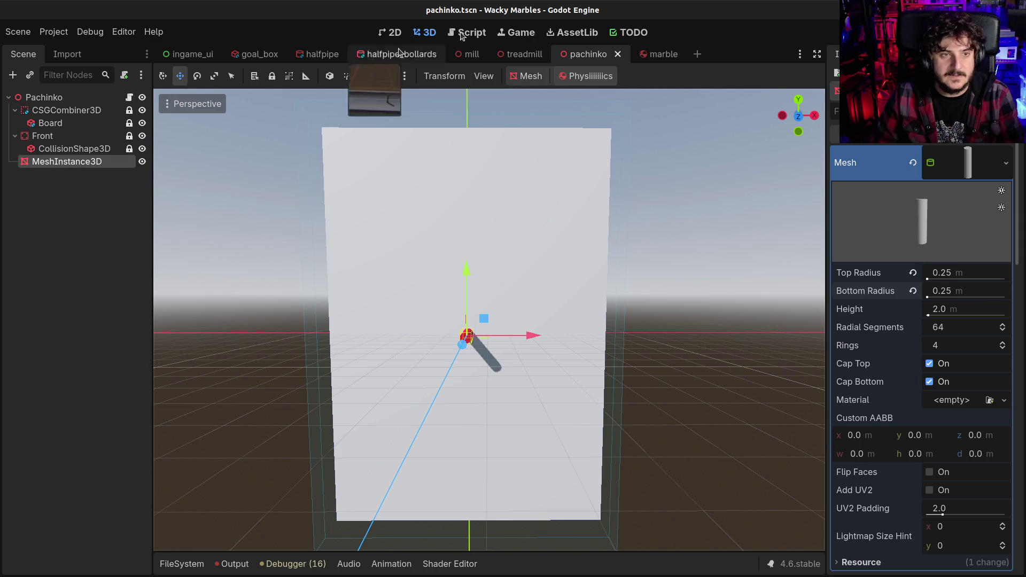
click(30, 98)
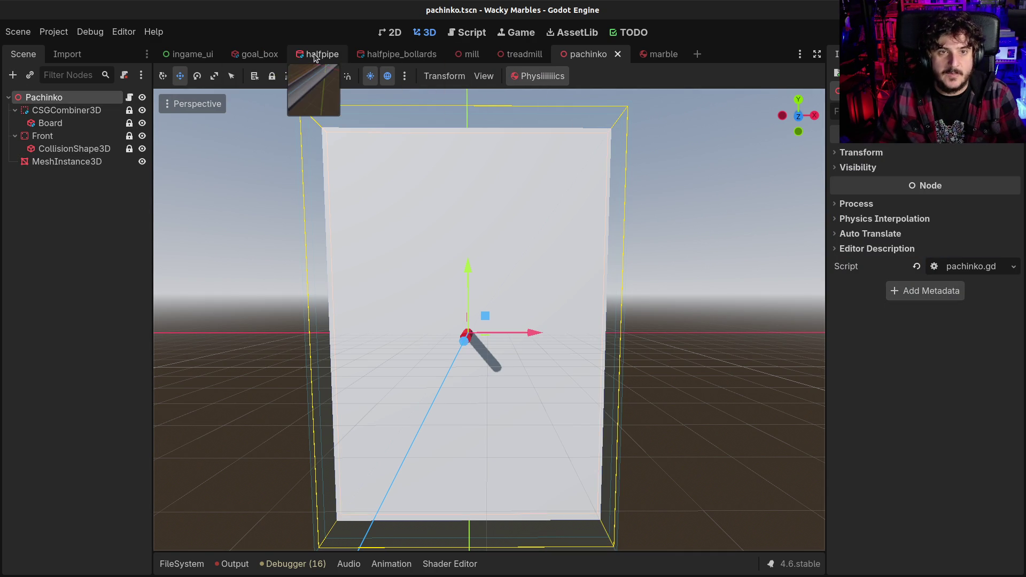
click(374, 53)
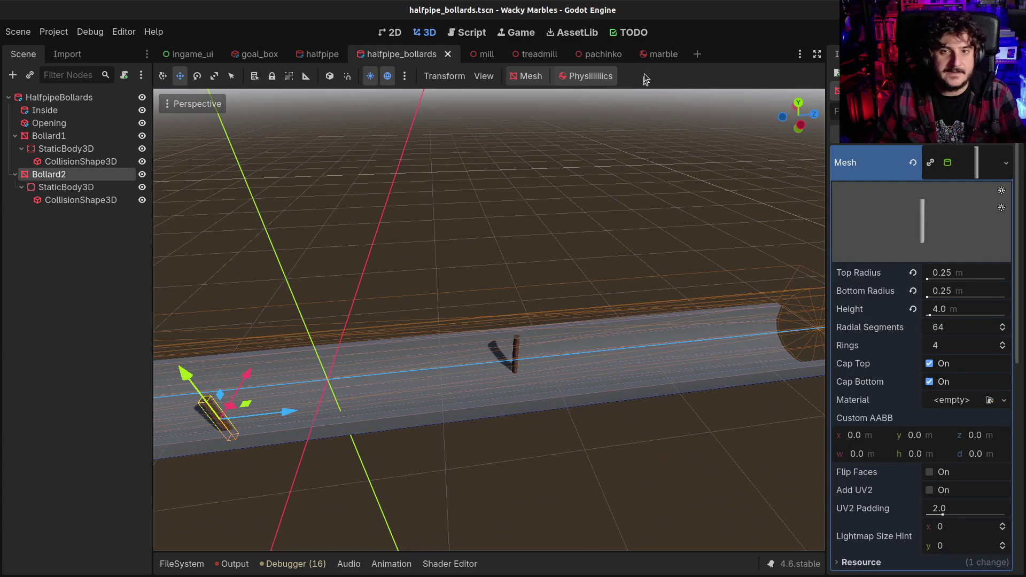
click(649, 54)
click(672, 54)
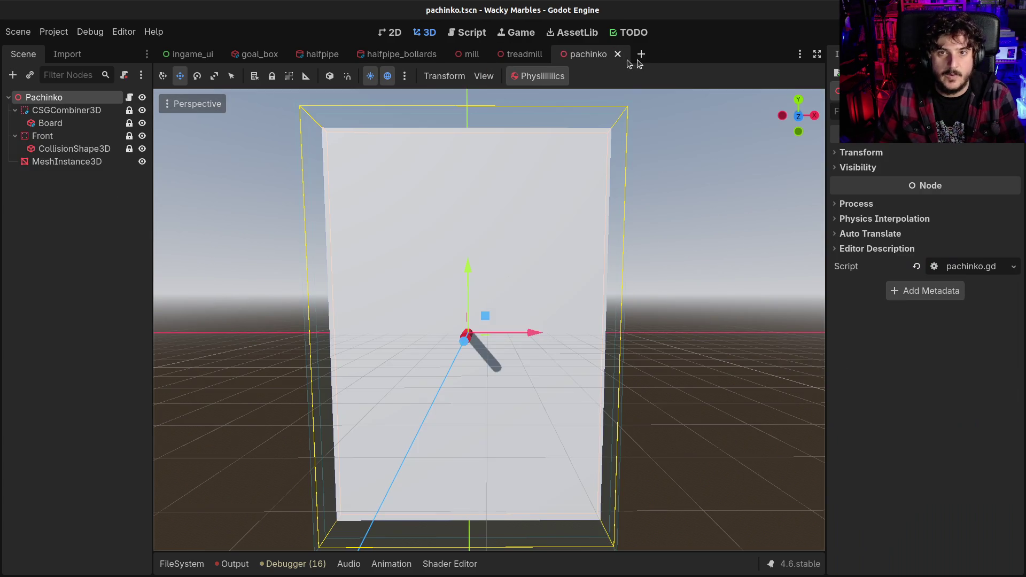
- Rename the MeshInstance3D cylinder node to Bollard
double_click(42, 160)
text(B)
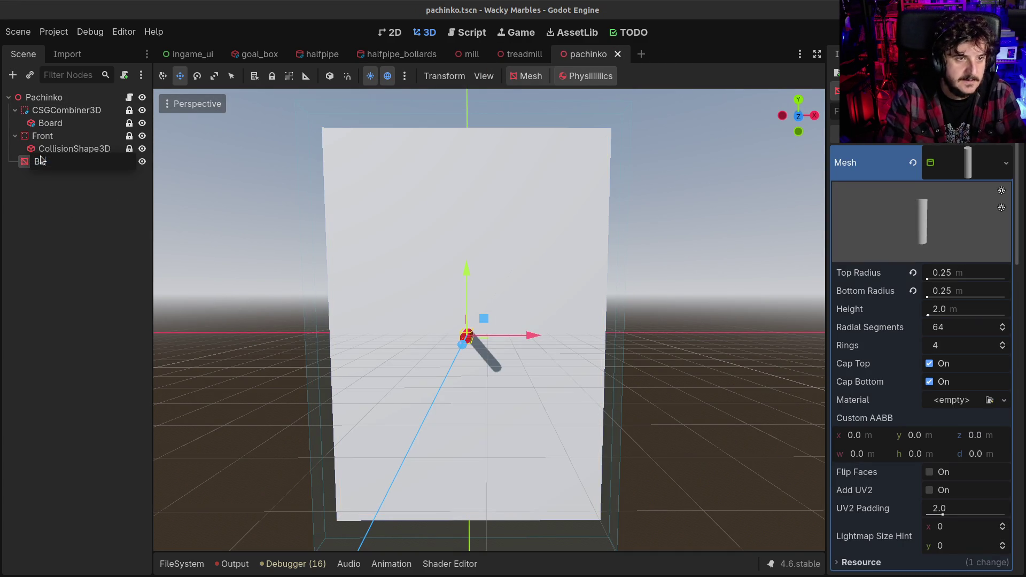
text(oard)
key(Return)
click(43, 99)
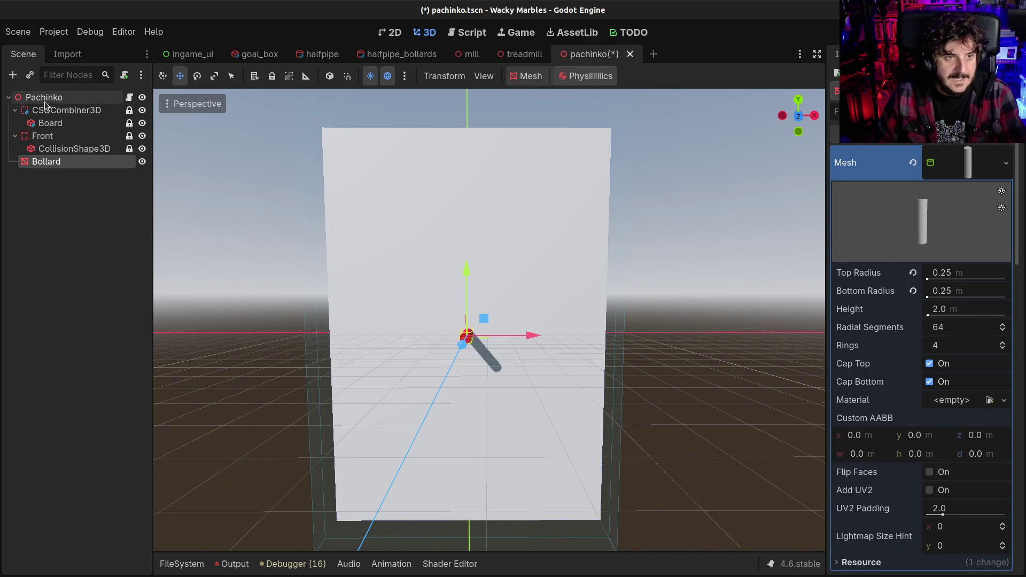
- Add a Node3D under the Pachinko root node
key(ctrl+a)
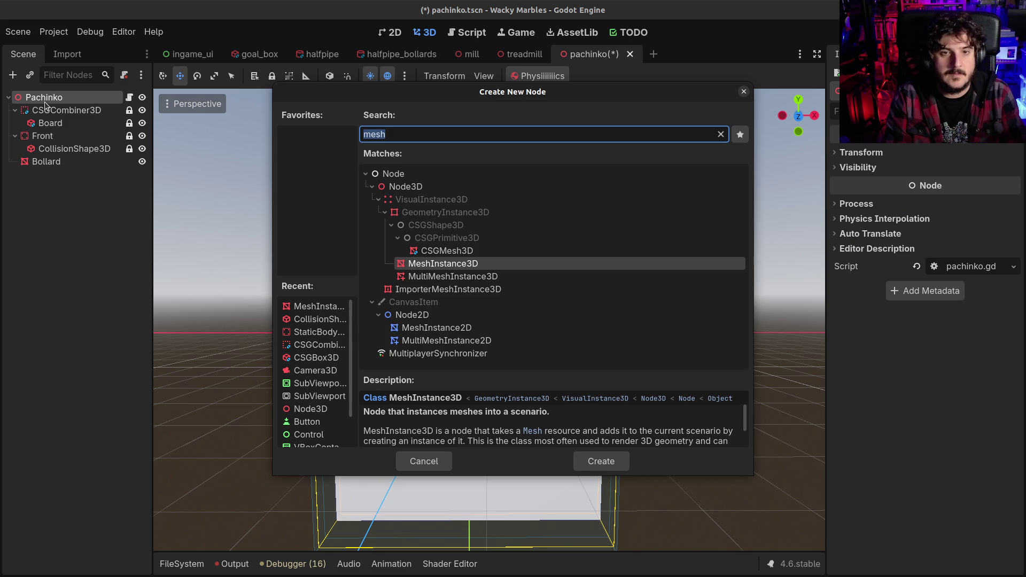
text(nod)
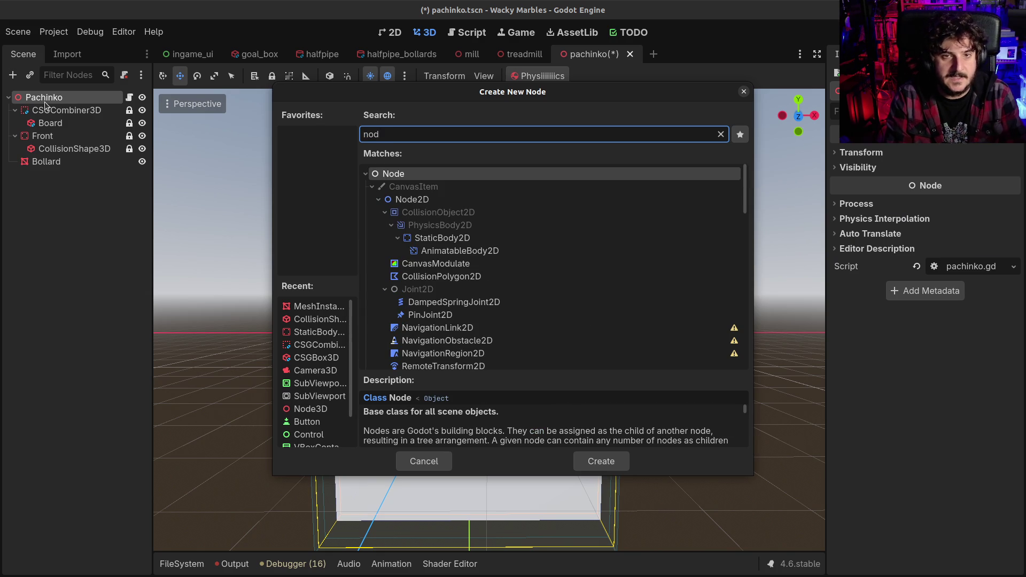
text(e3d)
key(BackSpace)
key(BackSpace)
key(BackSpace)
text(e3)
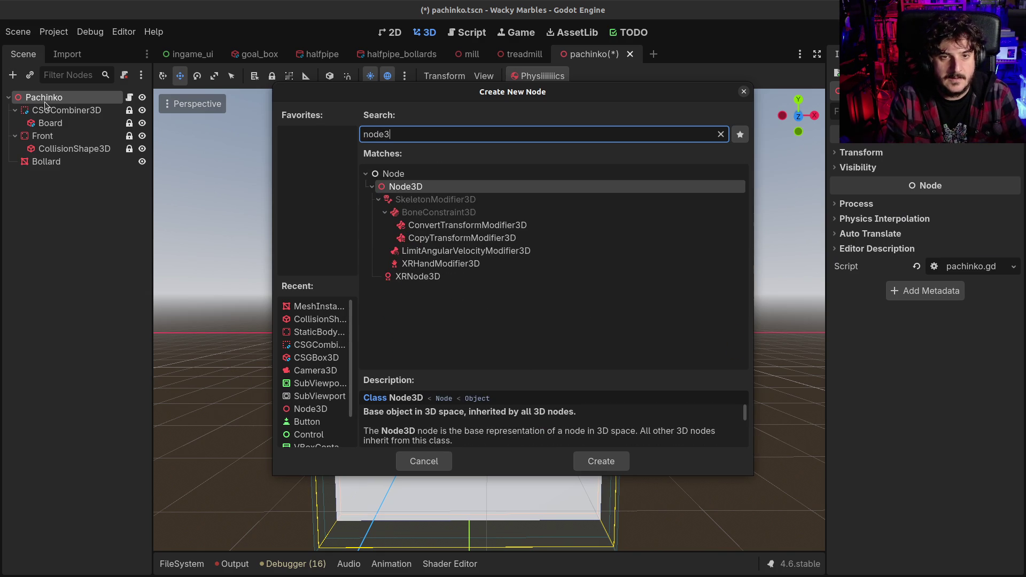
key(Return)
- Name the new node Bollards, nest the Bollard cylinder inside it, and save the scene
key(F2)
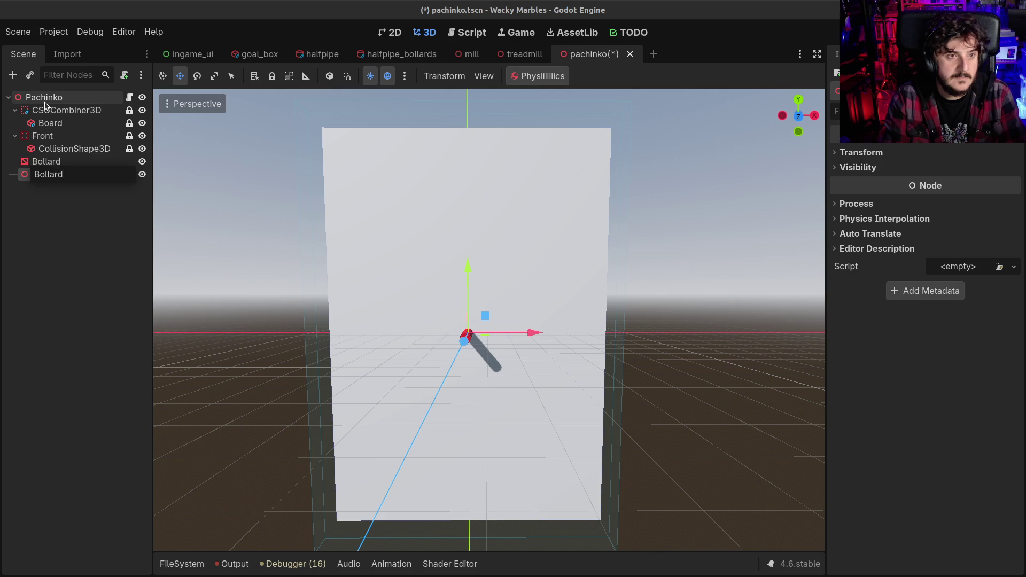
text(s)
key(Return)
drag(39, 161, 53, 175)
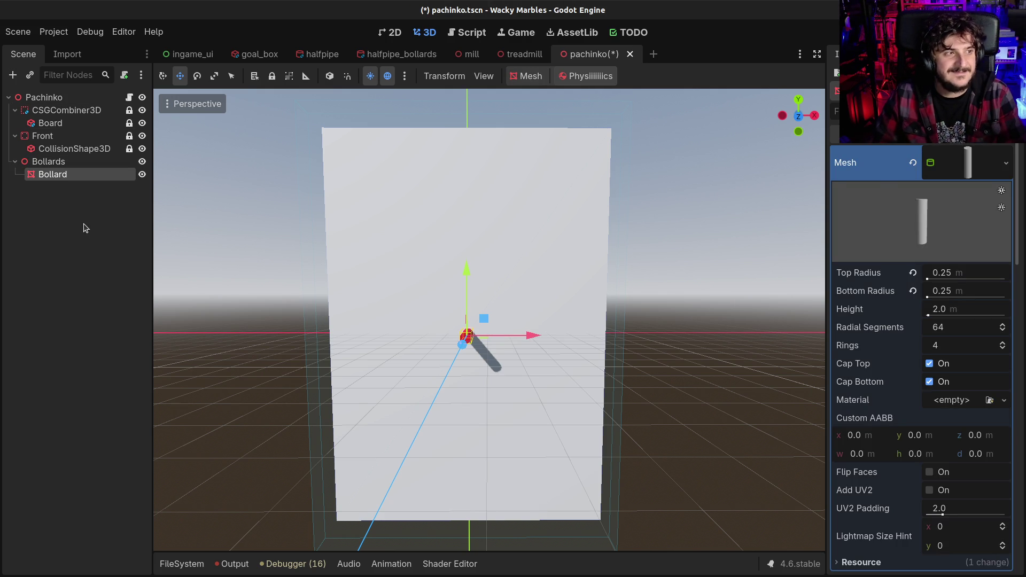
key(ctrl+s)
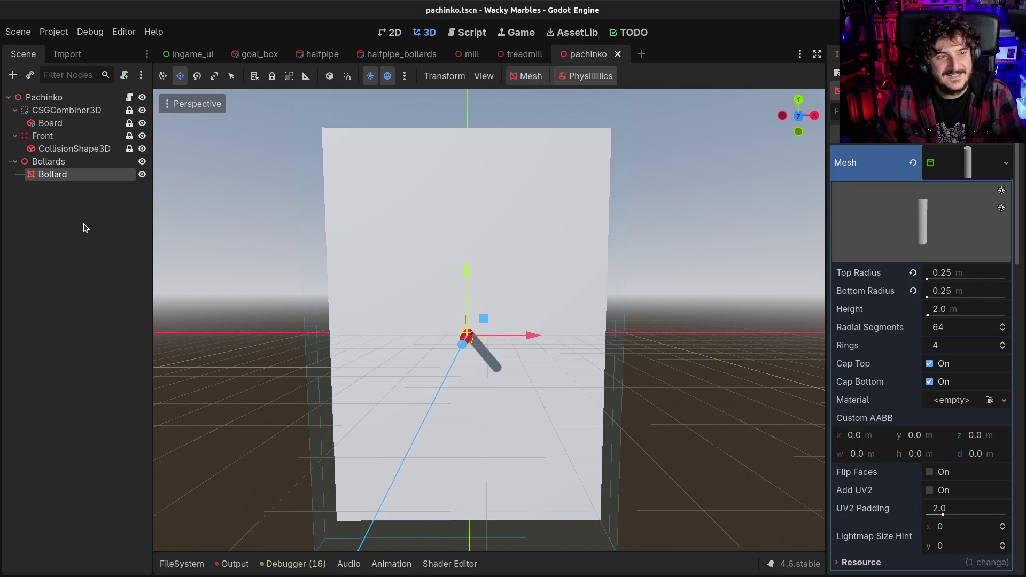
- Add a StaticBody3D under Bollard with a CollisionShape3D inside it
key(ctrl+a)
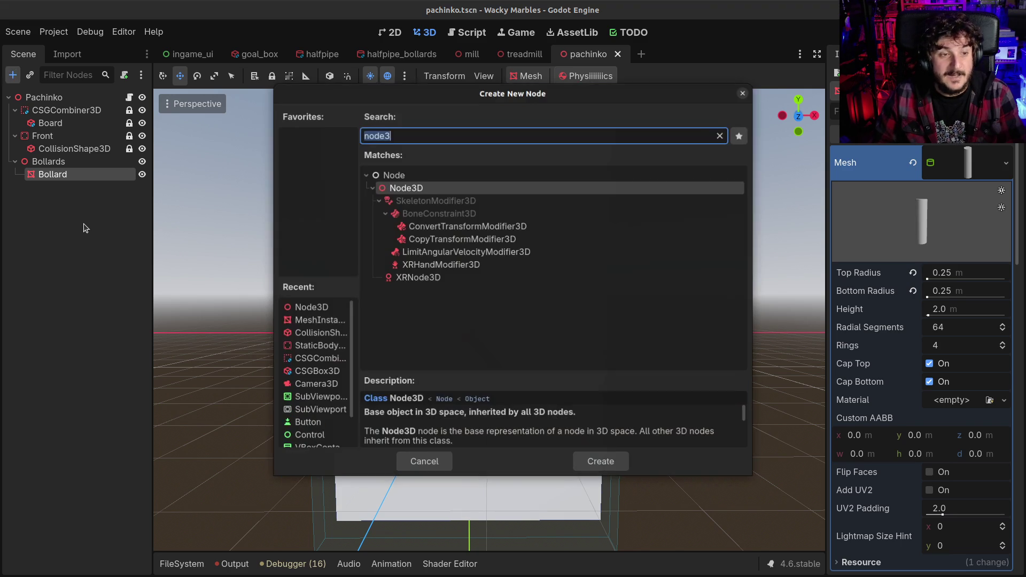
text(stati)
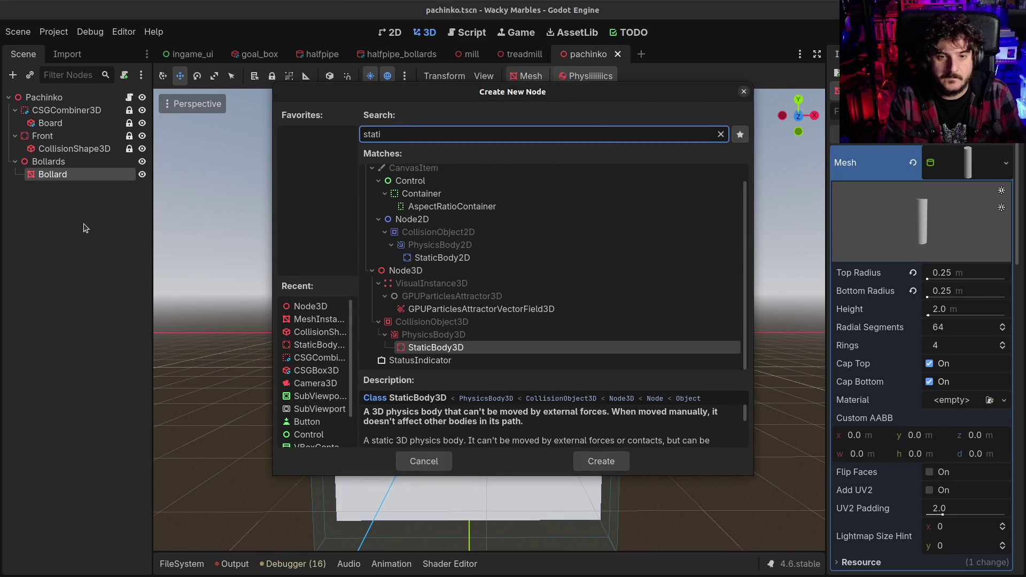
key(Return)
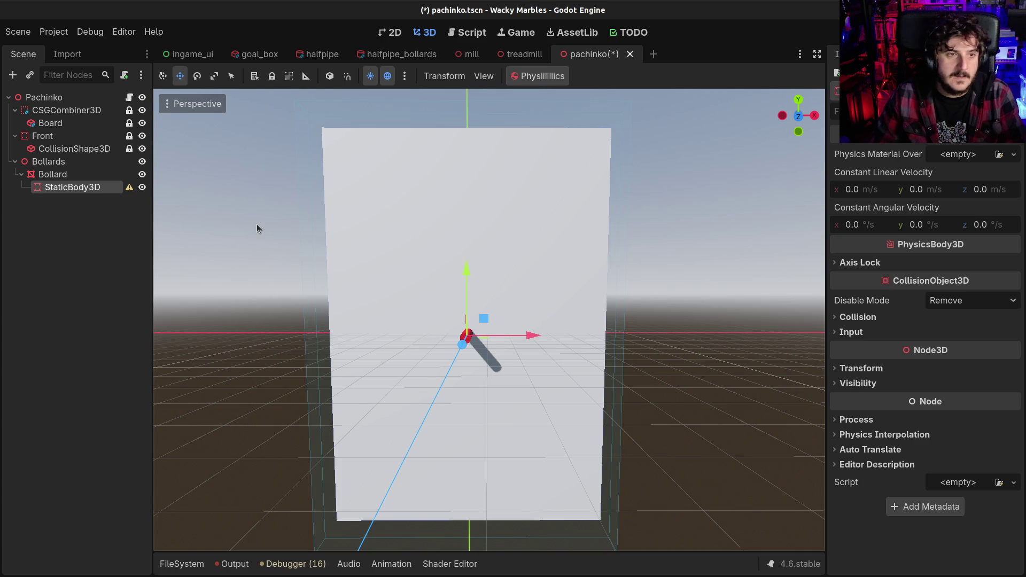
key(ctrl+a)
text(coll)
key(Return)
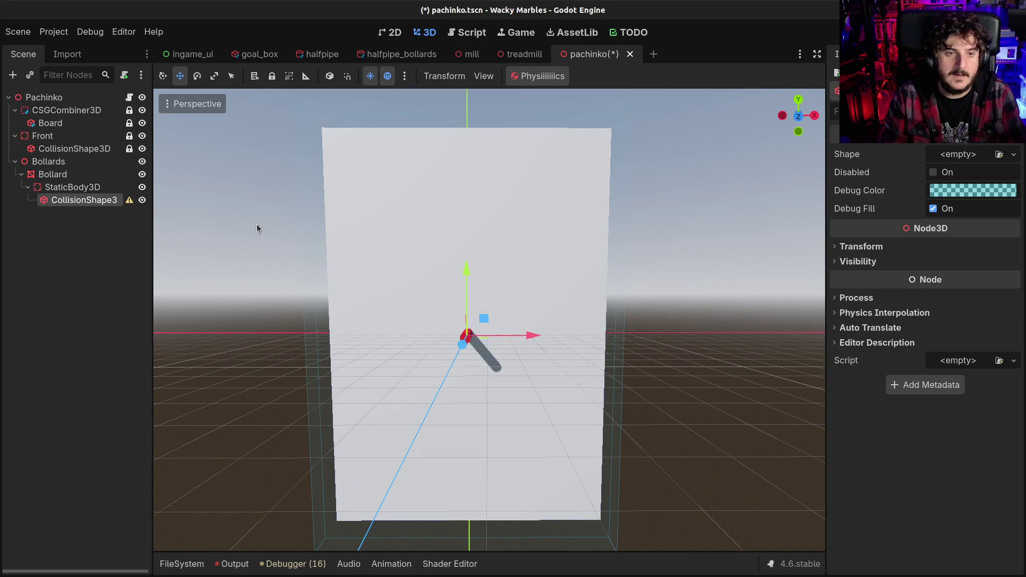
- Give the collision a CylinderShape3D of radius 0.25 and save the scene
click(956, 153)
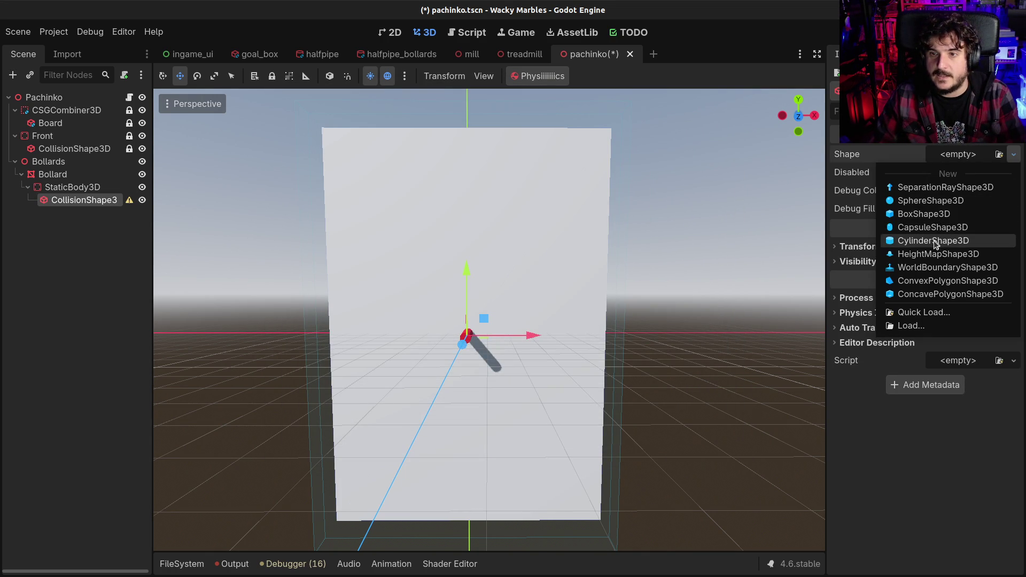
click(935, 241)
drag(562, 293, 468, 300)
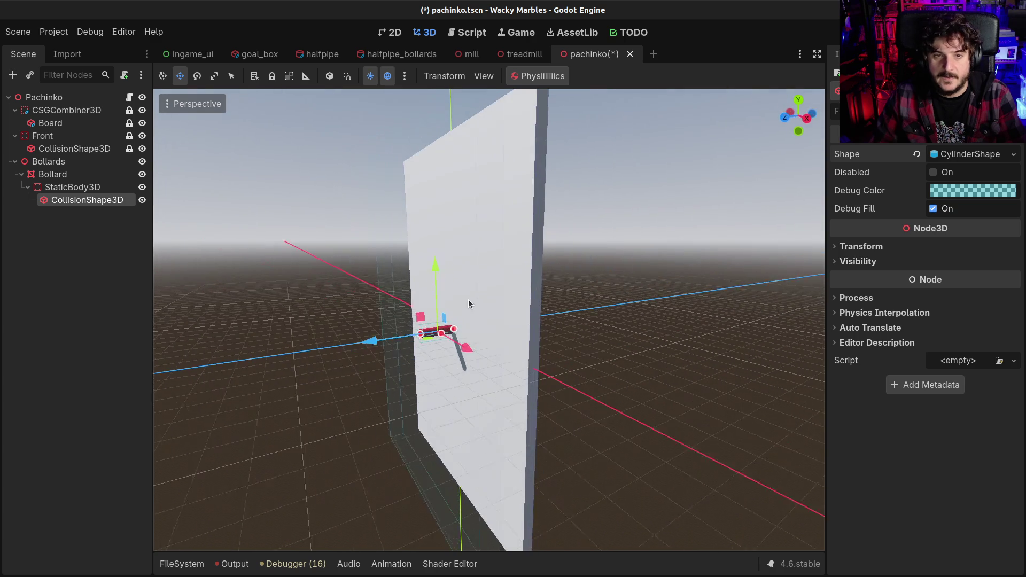
click(962, 154)
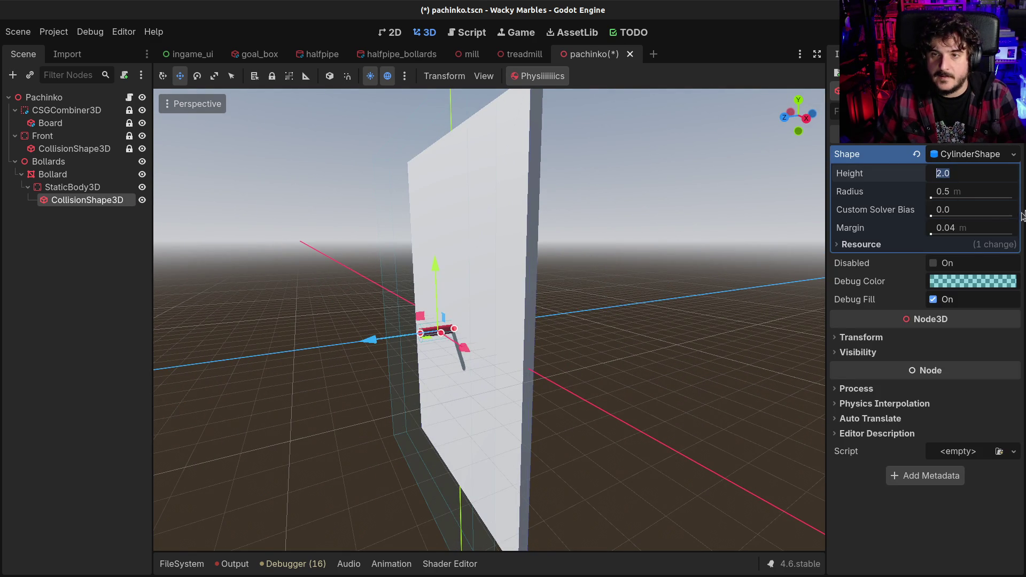
text(0.25)
key(Return)
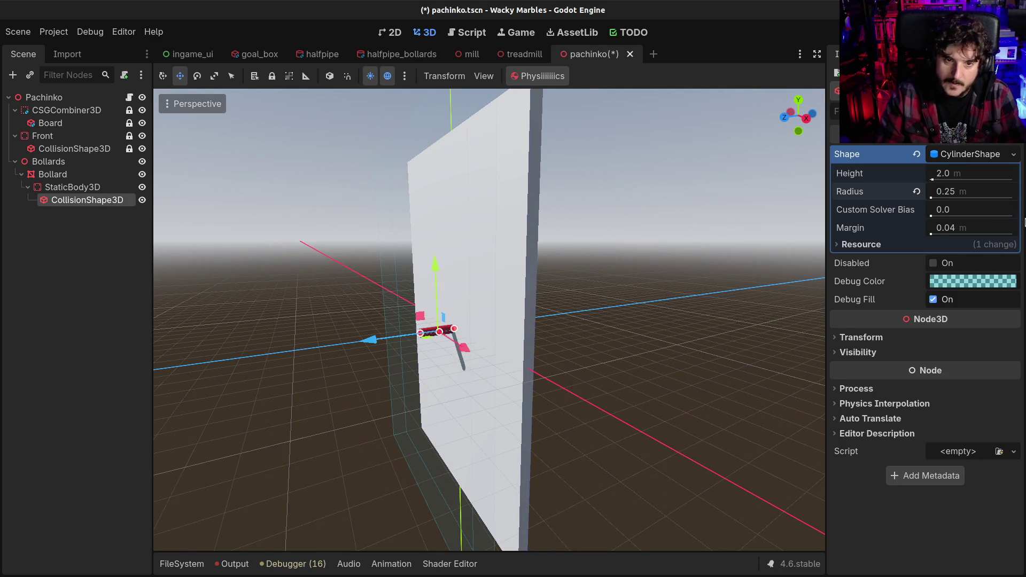
mouse_move(368, 376)
mouse_down()
mouse_move(476, 383)
mouse_move(466, 401)
mouse_move(396, 388)
mouse_move(476, 356)
mouse_up()
scroll(480, 356, down, 3)
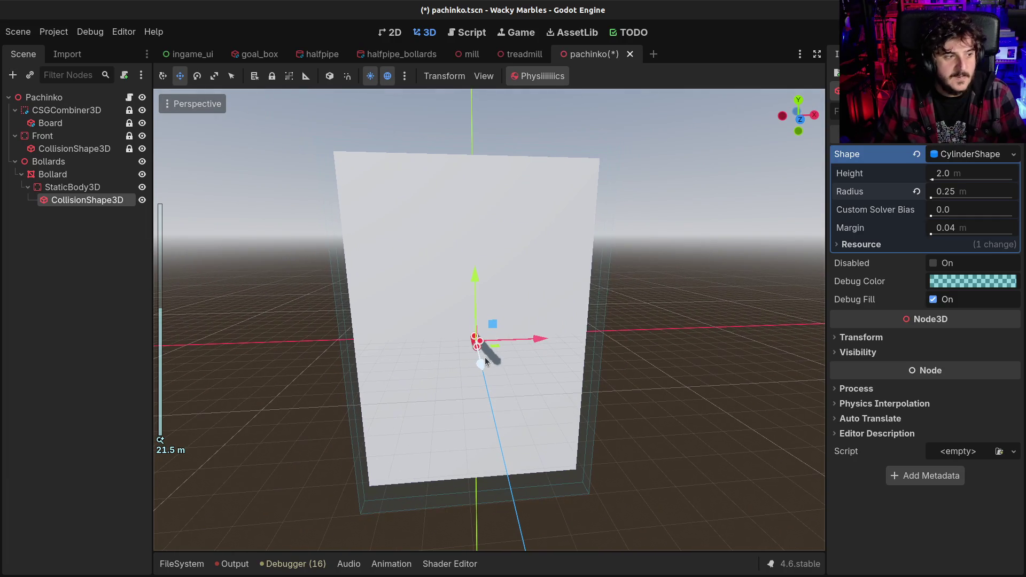
key(ctrl+s)
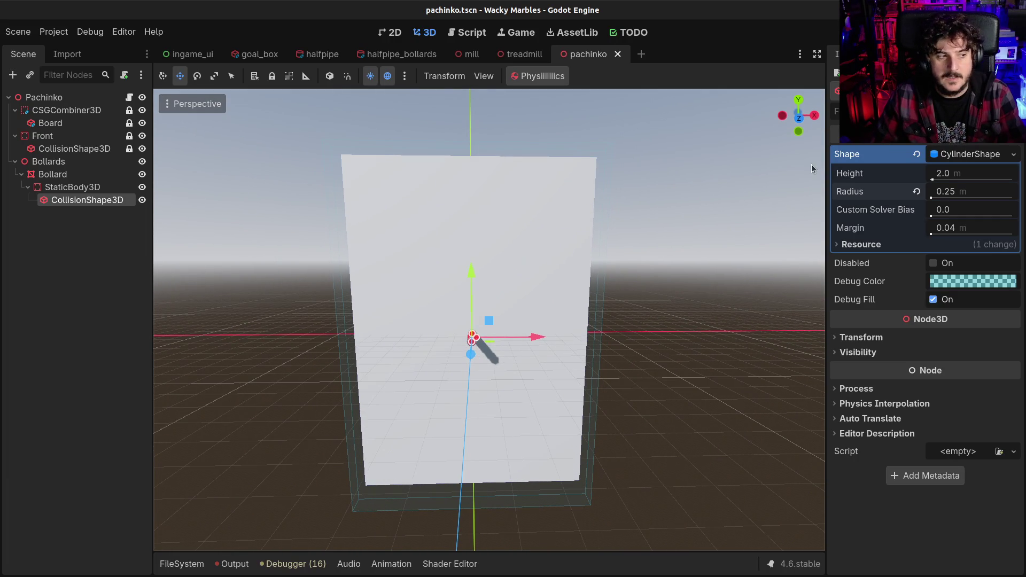
- View the board from the front and collapse the Bollard's node tree
click(799, 121)
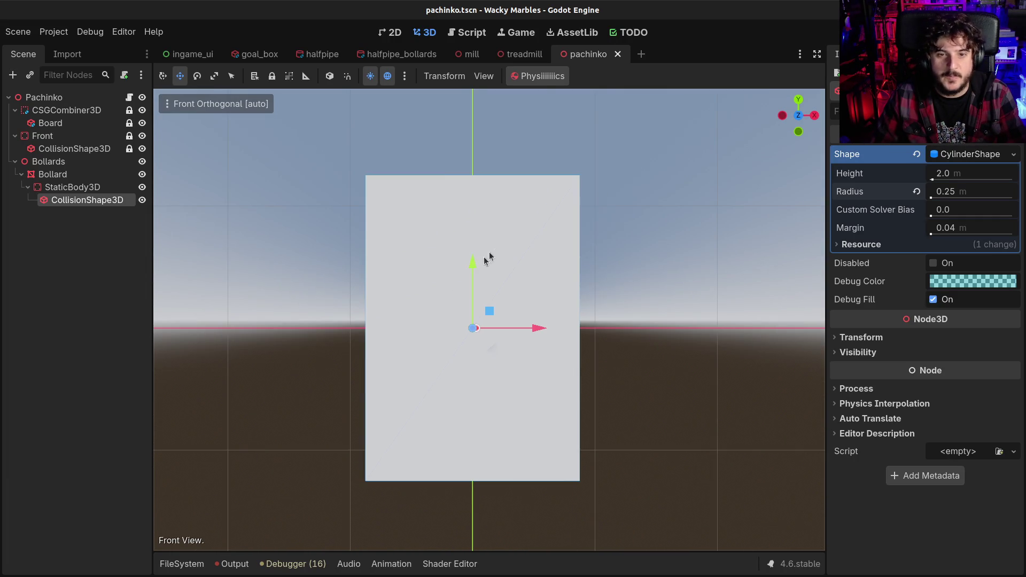
scroll(447, 273, up, 5)
scroll(445, 276, down, 3)
scroll(448, 280, up, 1)
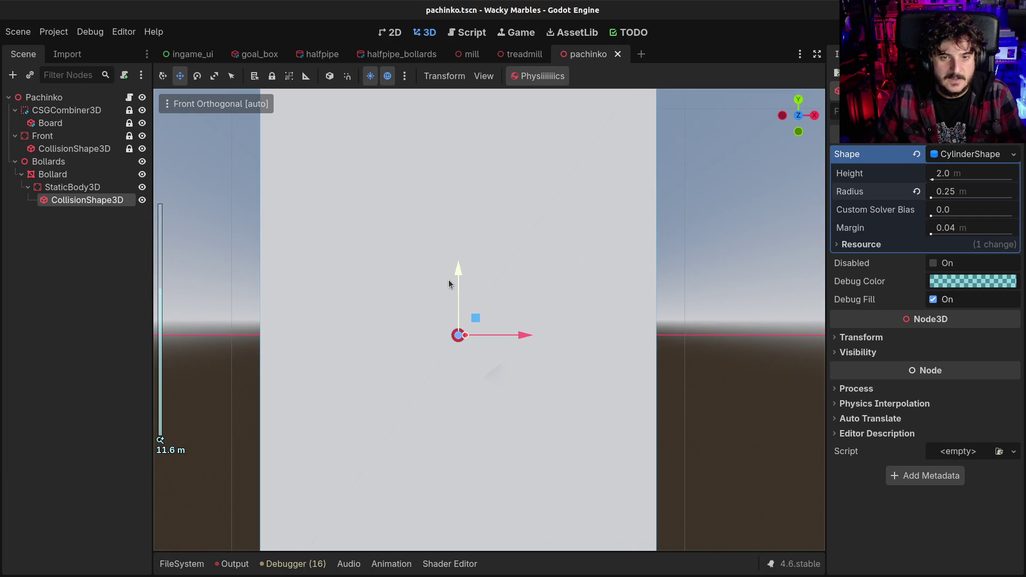
mouse_move(521, 265)
mouse_down()
mouse_move(554, 280)
mouse_move(538, 265)
mouse_up()
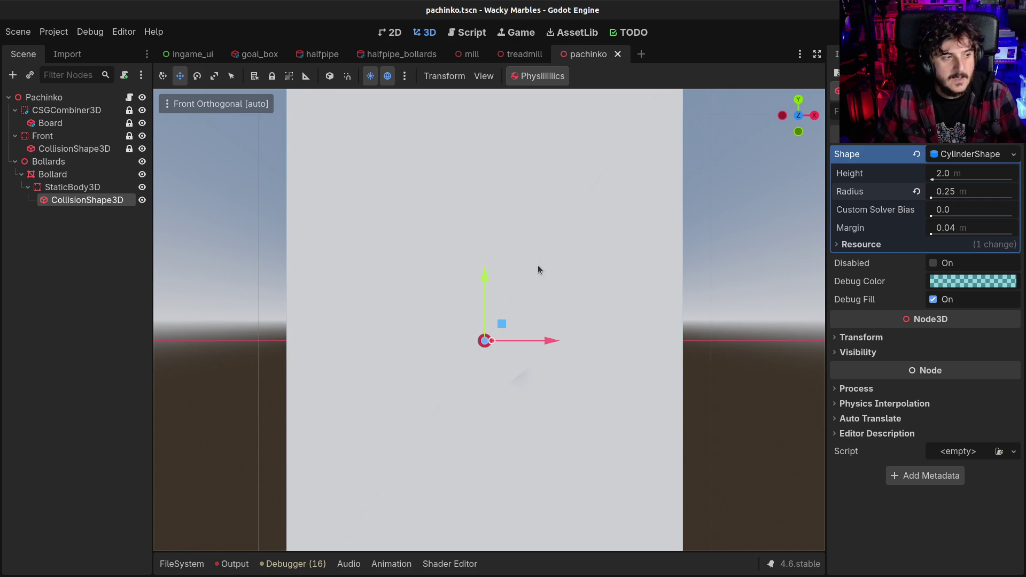
click(59, 186)
click(52, 174)
click(28, 186)
click(22, 174)
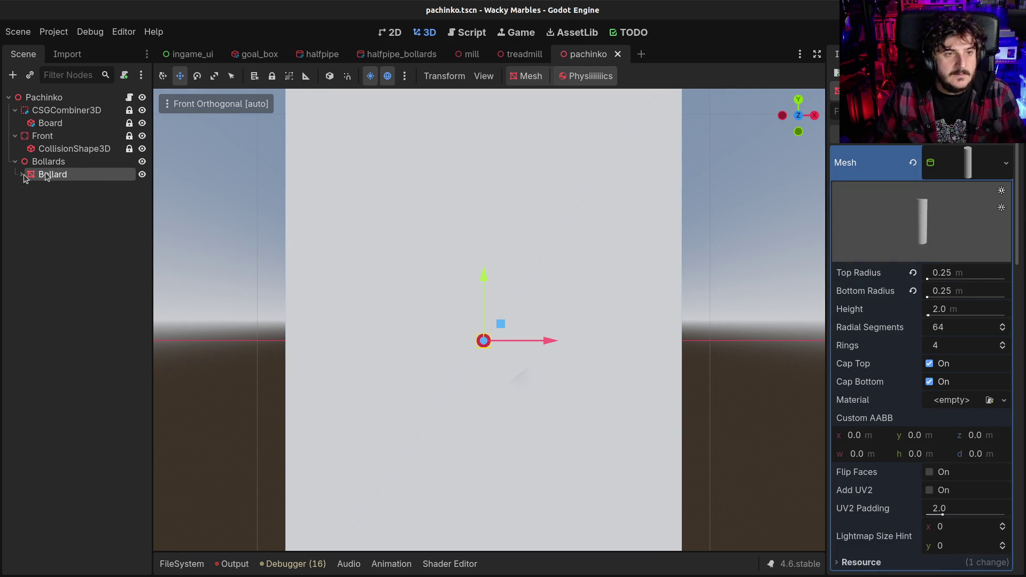
- Rename the Bollard node to Bollard1 and save the scene
click(97, 176)
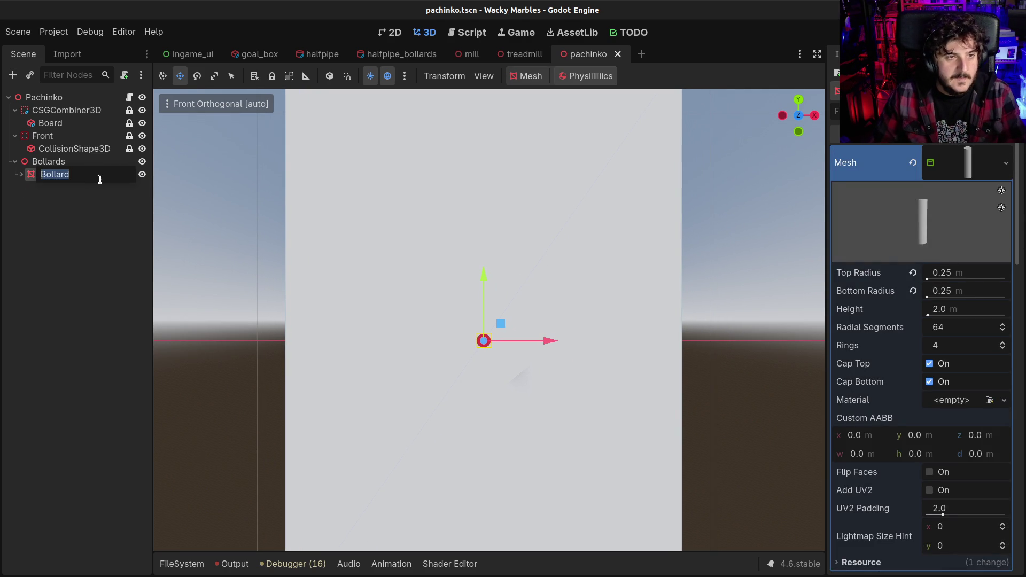
text(1)
key(Return)
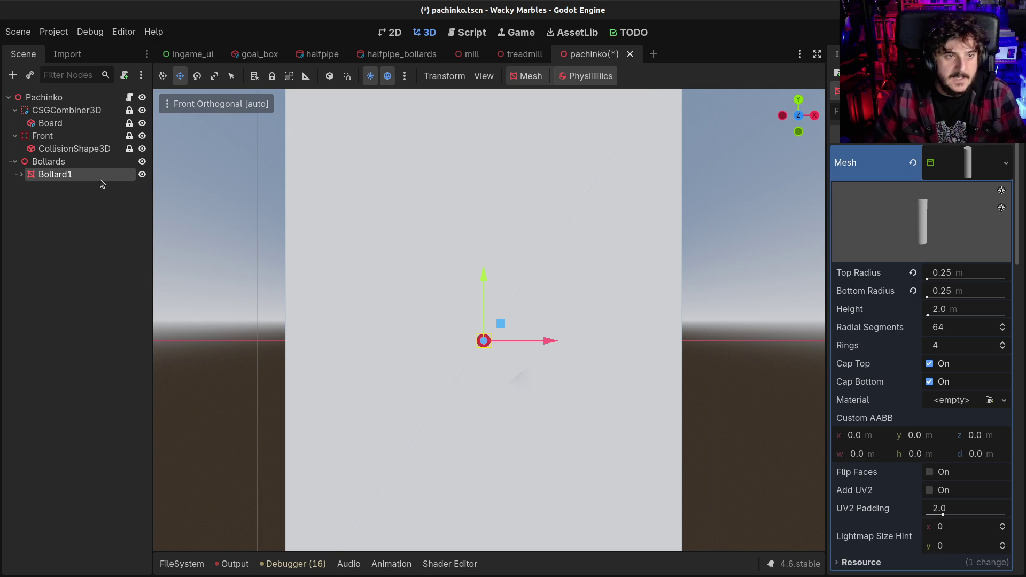
key(ctrl+s)
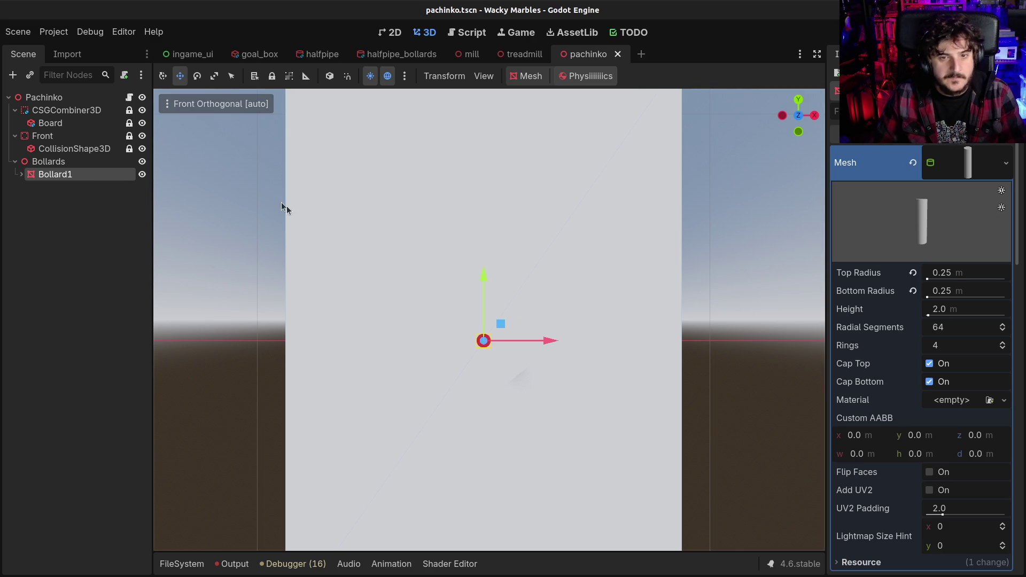
scroll(440, 278, down, 3)
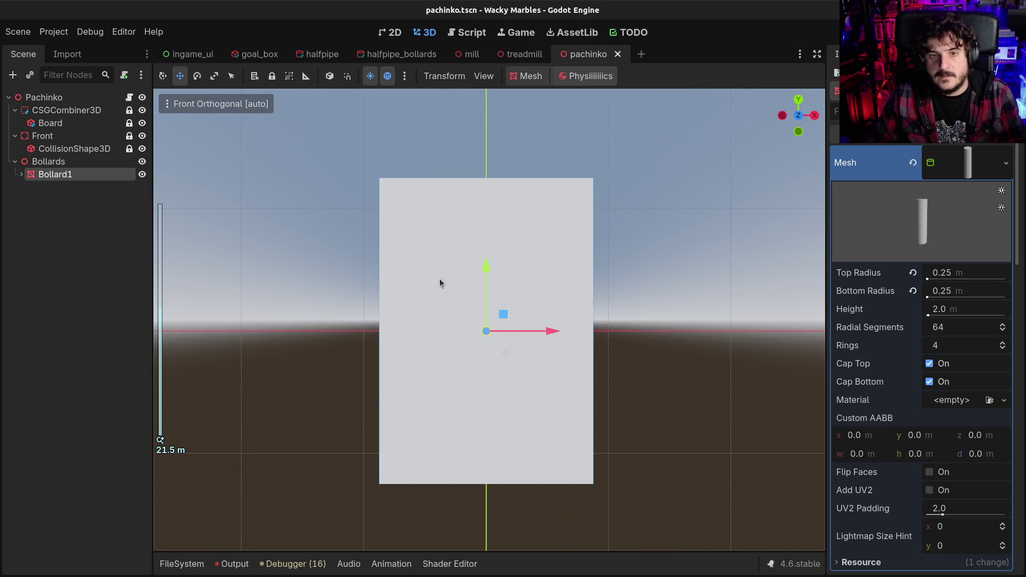
scroll(439, 279, up, 4)
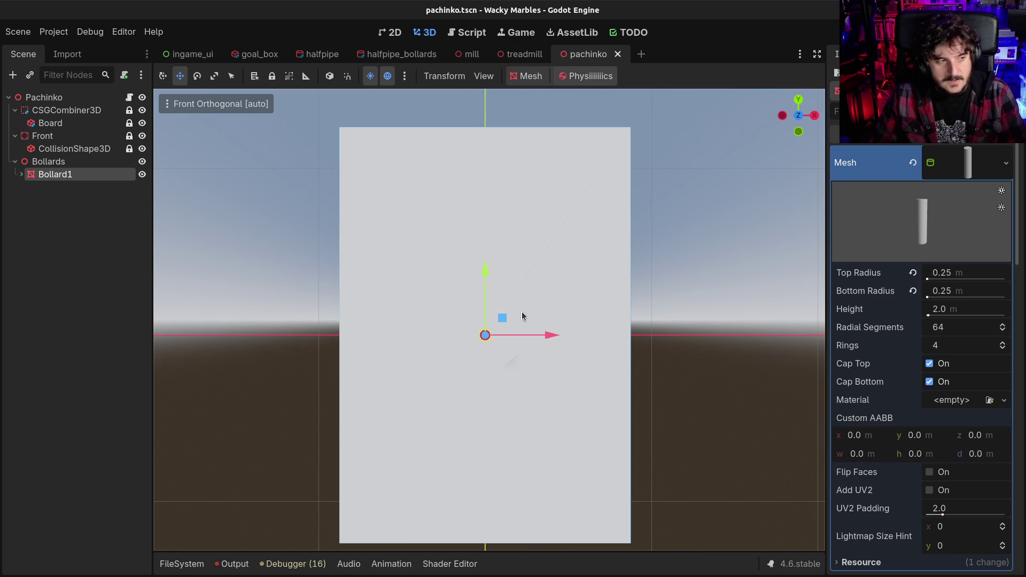
- Duplicate Bollard1 into Bollard2 and slide it 1 m left along X
key(ctrl+d)
mouse_move(545, 335)
mouse_down()
mouse_move(508, 335)
mouse_move(460, 257)
mouse_move(442, 187)
mouse_up()
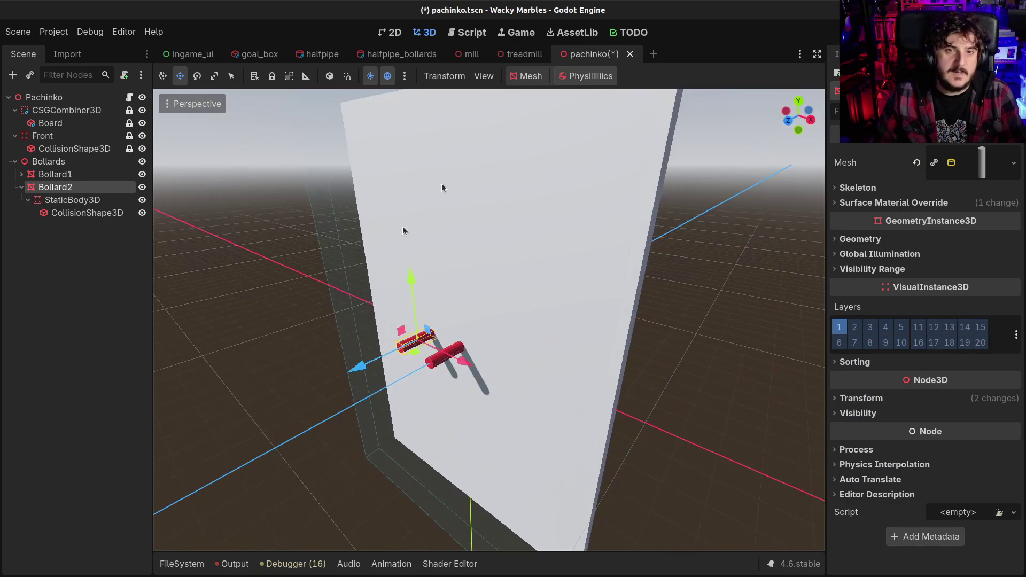
click(198, 565)
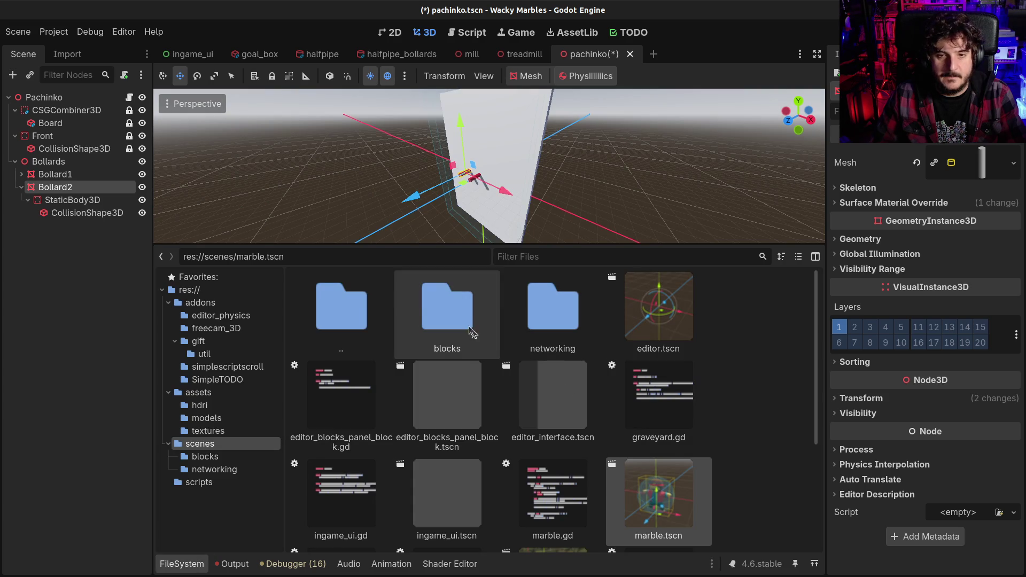
- Instance the marble scene into Pachinko and place it between the two bollards
mouse_move(657, 517)
mouse_down()
mouse_move(160, 219)
mouse_move(44, 95)
mouse_move(37, 102)
mouse_up()
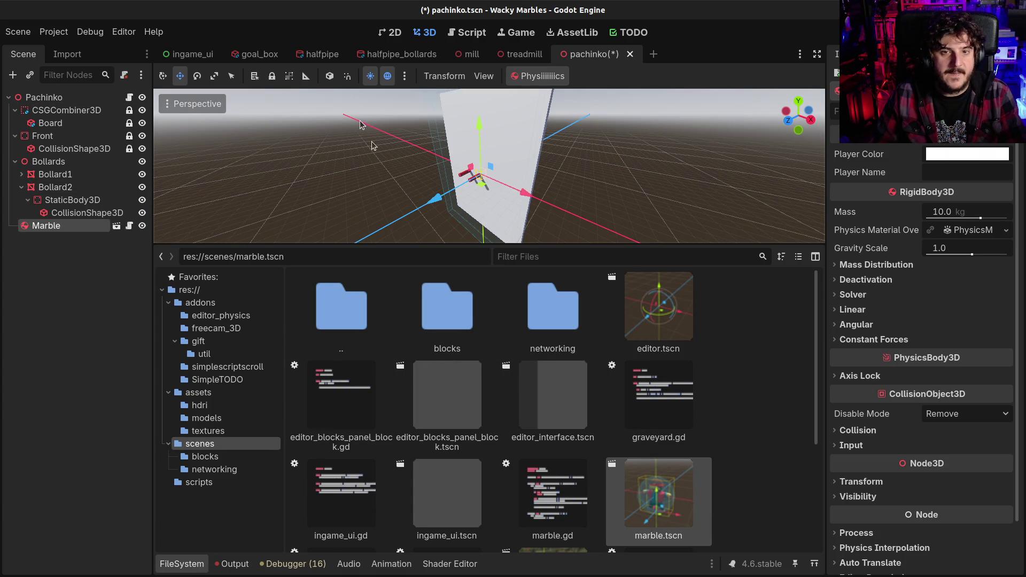
click(198, 564)
scroll(313, 403, up, 3)
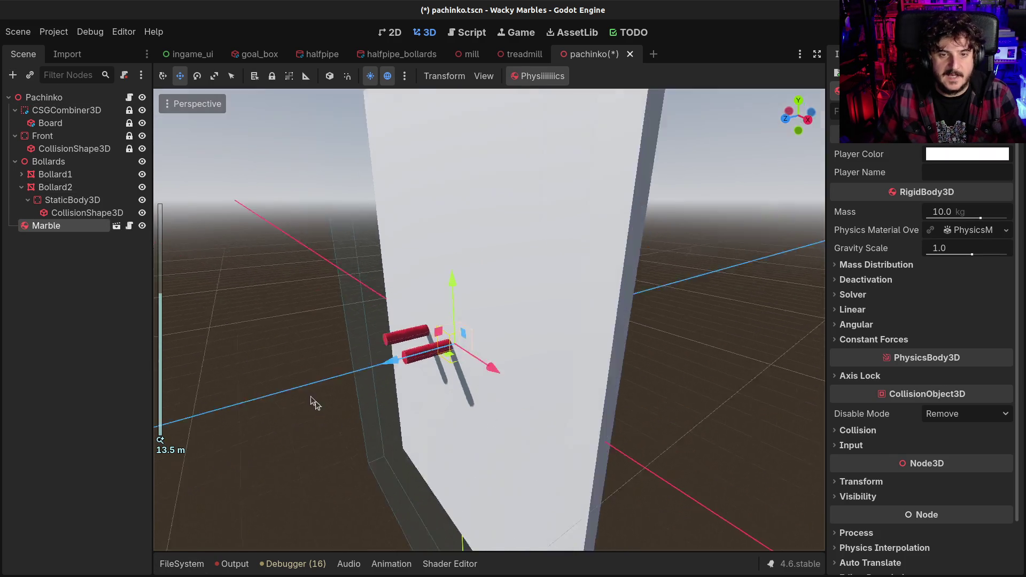
click(799, 116)
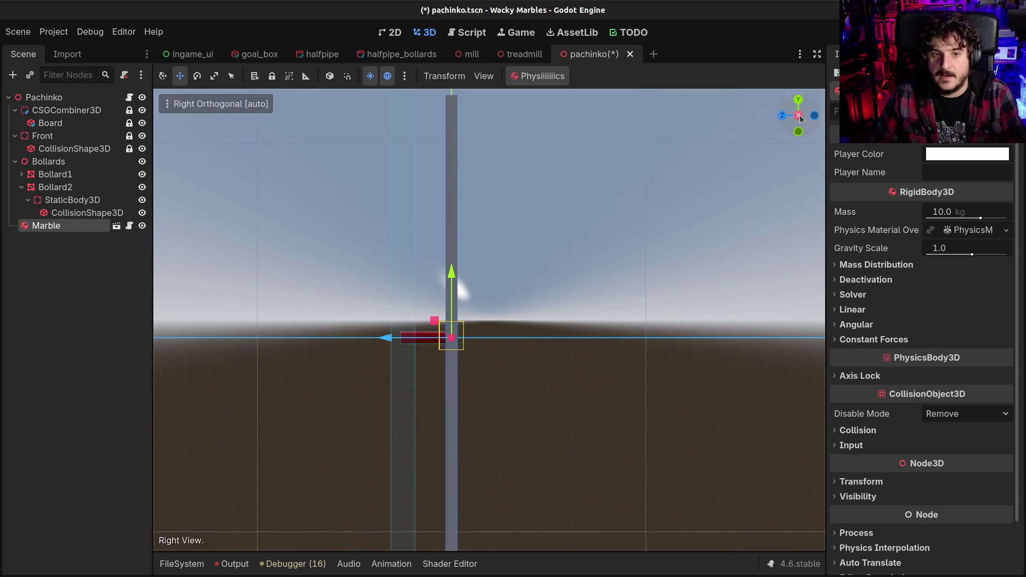
drag(377, 341, 364, 338)
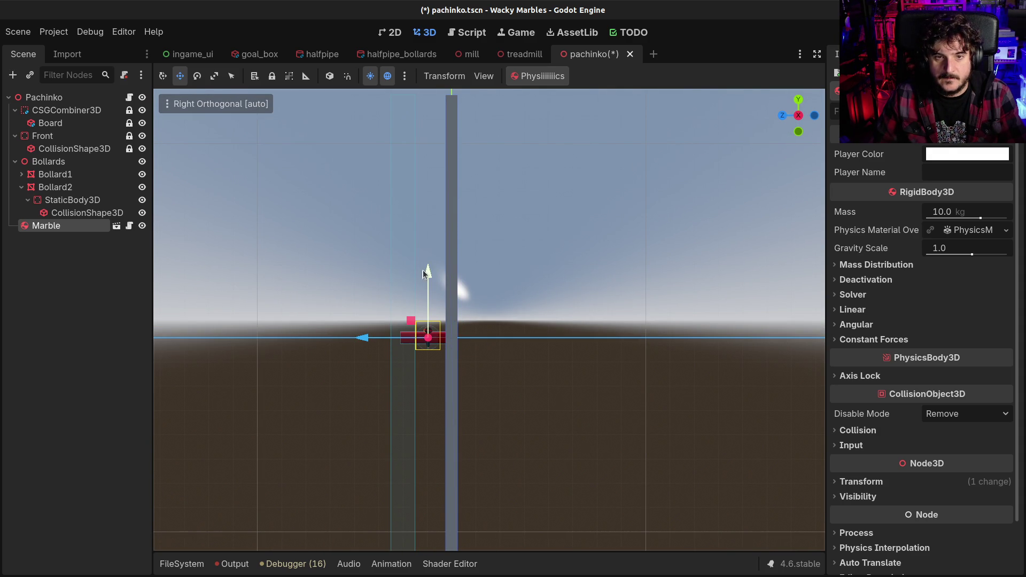
click(787, 117)
drag(553, 337, 527, 339)
- Lift the marble about 11.3 m so it sits above the board's top edge
scroll(402, 385, up, 5)
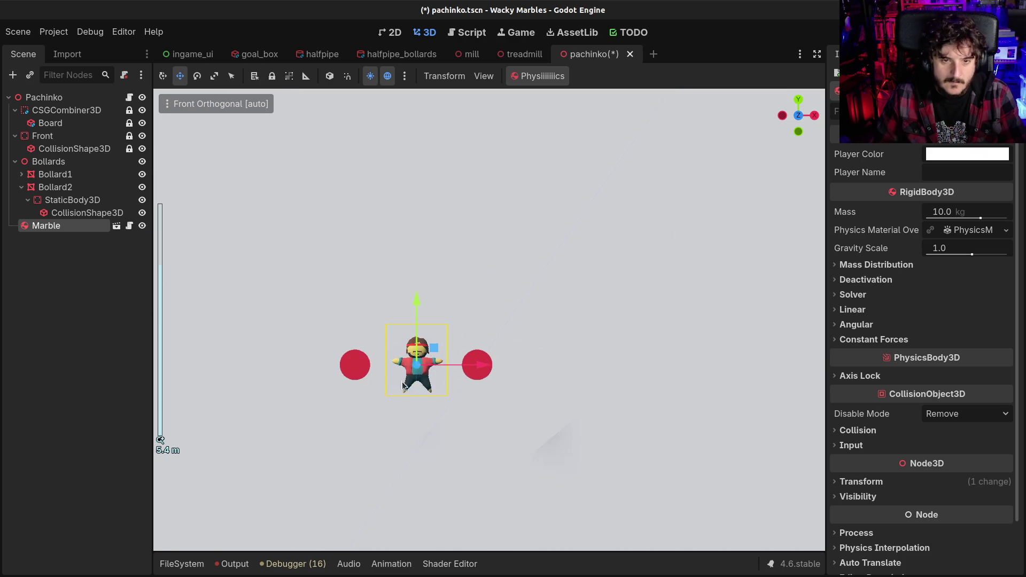
drag(403, 385, 491, 339)
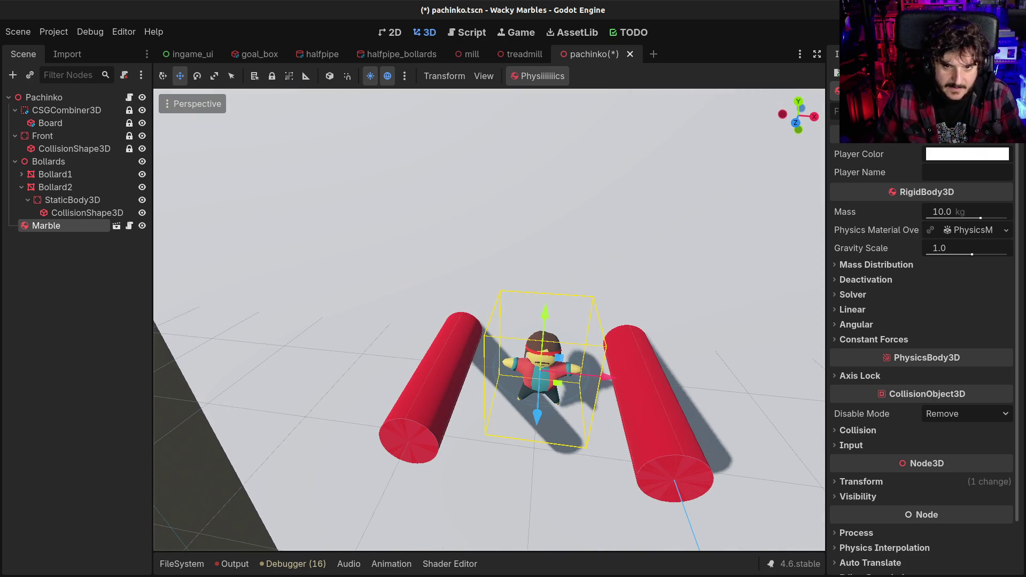
scroll(491, 340, down, 8)
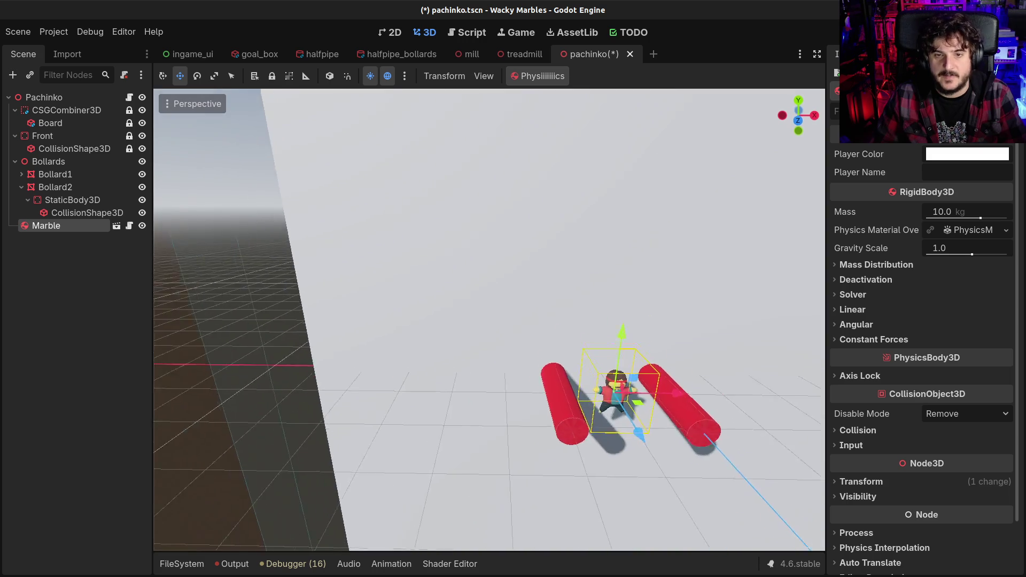
scroll(489, 319, down, 5)
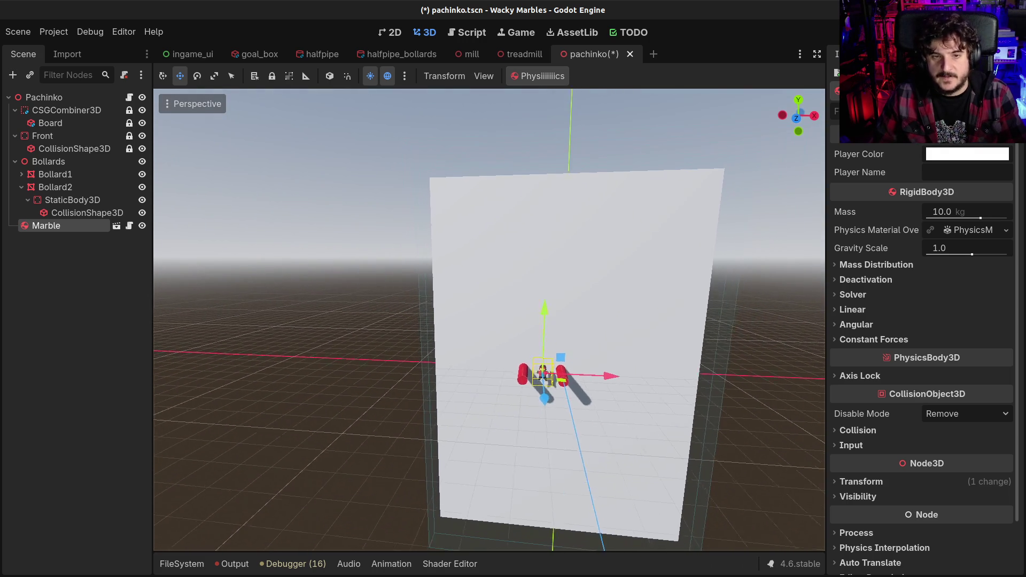
mouse_move(489, 320)
mouse_down()
mouse_move(438, 324)
mouse_move(419, 358)
mouse_move(304, 374)
mouse_move(342, 363)
mouse_move(315, 374)
mouse_up()
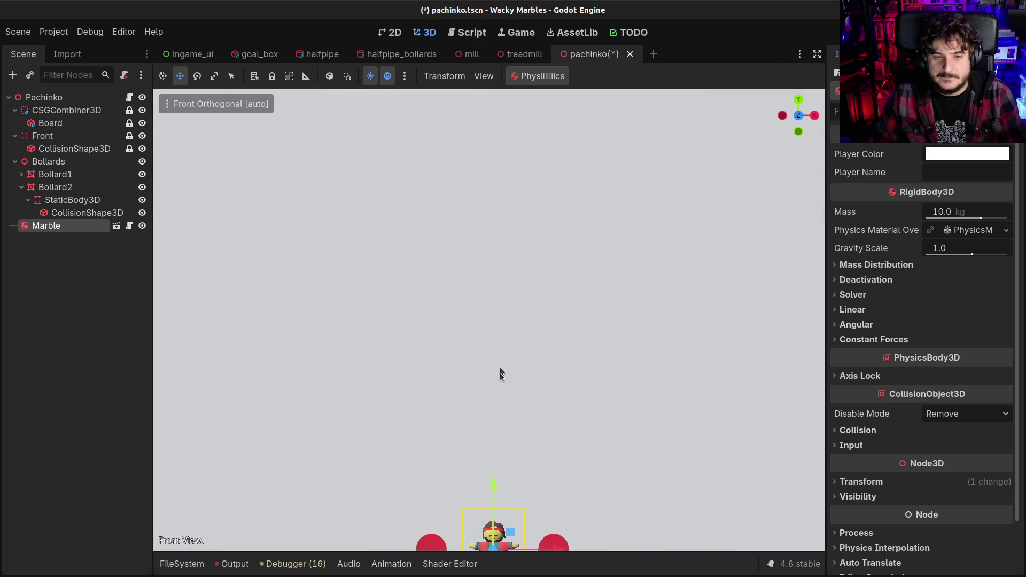
scroll(500, 373, down, 6)
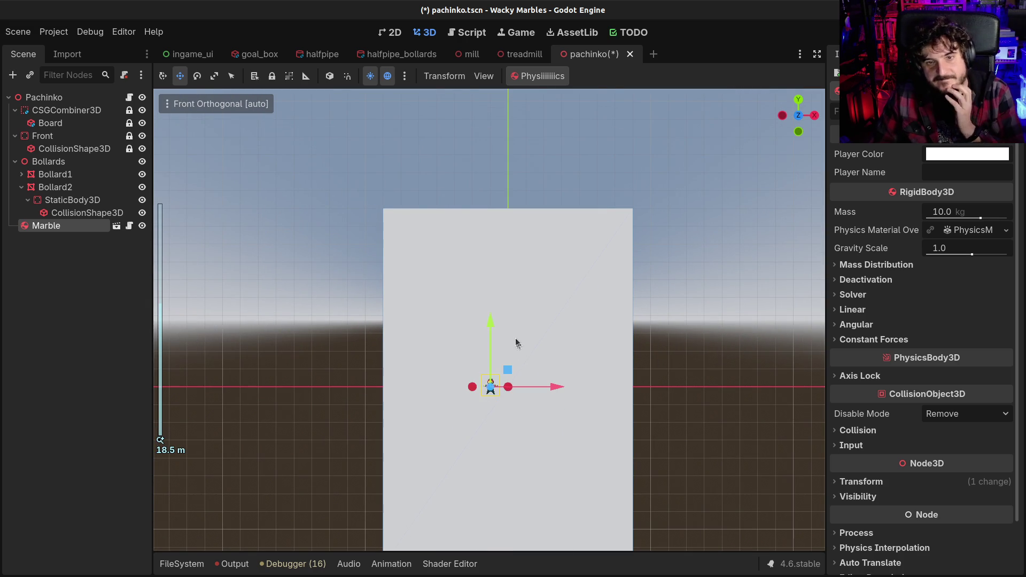
drag(492, 327, 492, 125)
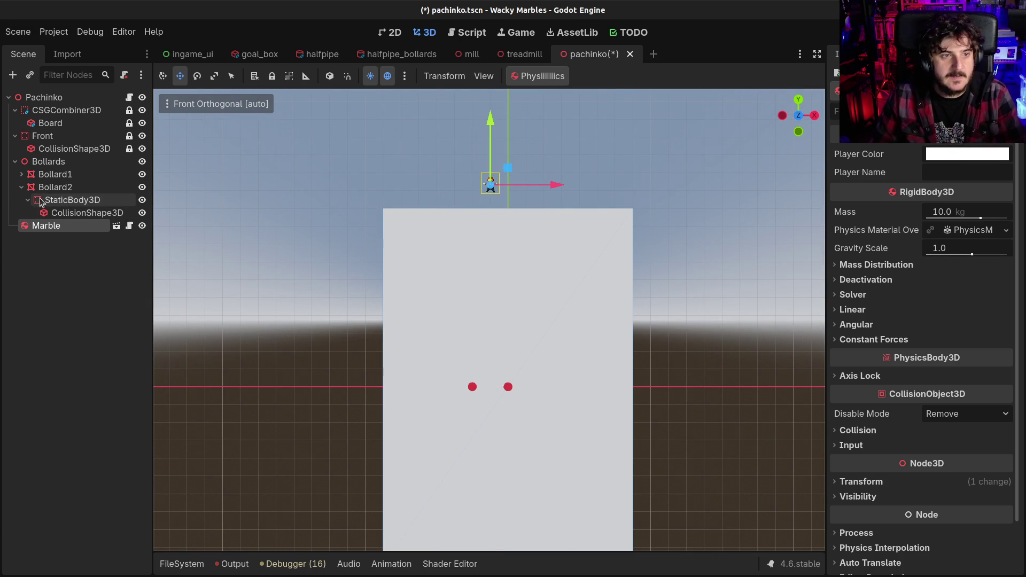
- Duplicate Bollard2 into Bollard3 at position x 2.0, z 1.0
click(23, 187)
click(50, 189)
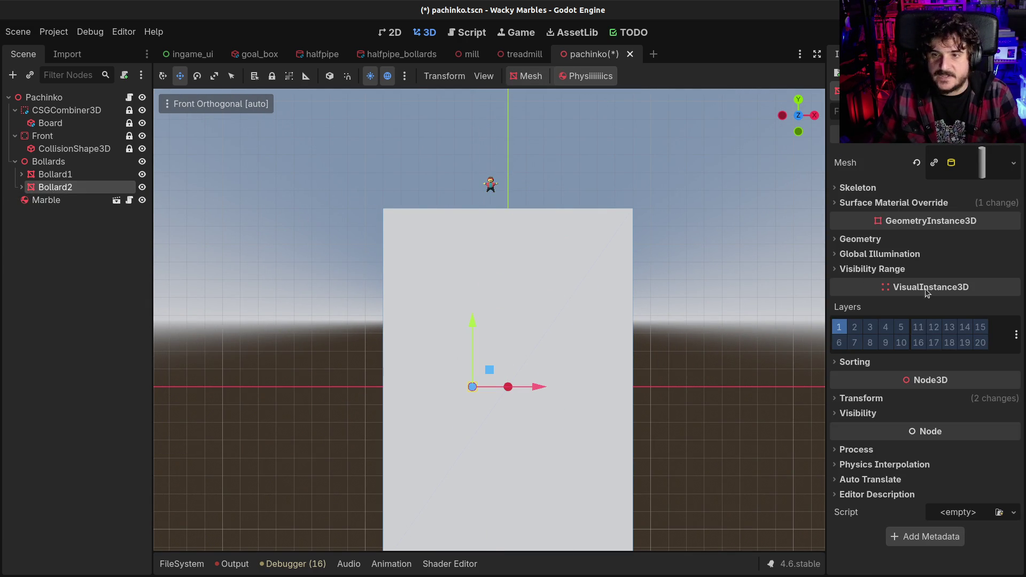
key(ctrl+d)
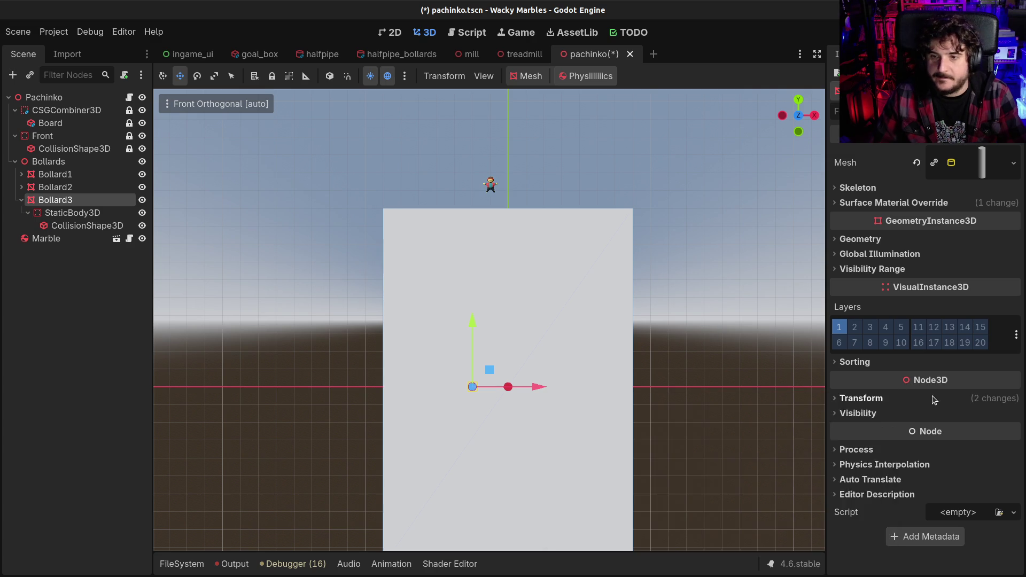
click(931, 398)
click(870, 431)
text(2)
key(Return)
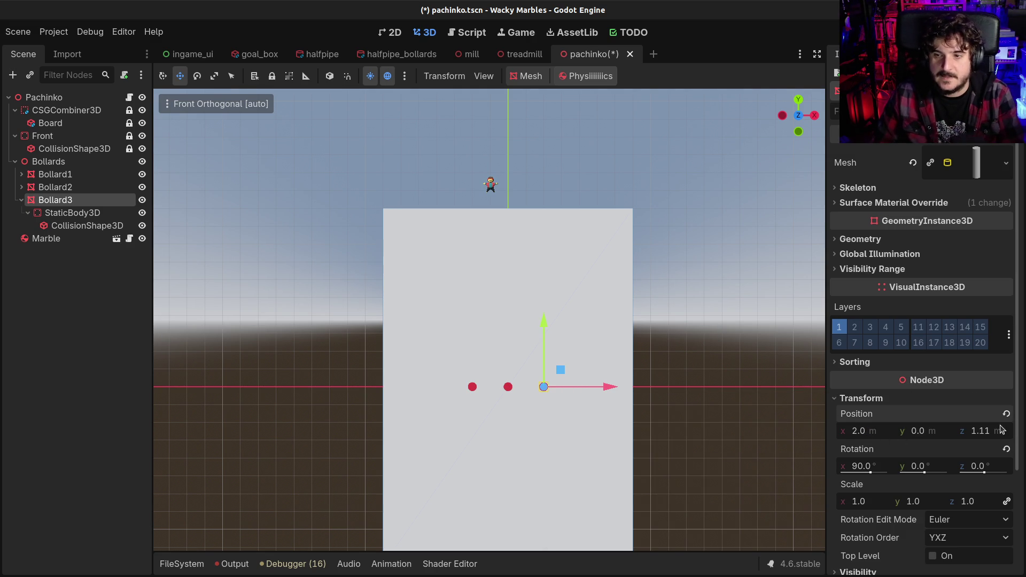
click(995, 433)
text(1)
key(Return)
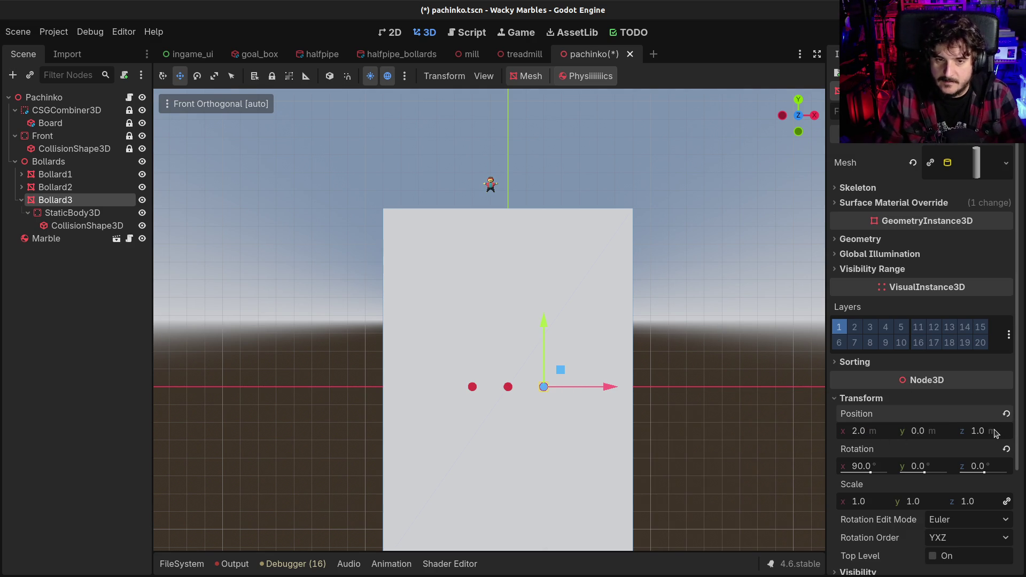
- Set Bollard1's z position to 1.0
mouse_move(674, 404)
mouse_down()
mouse_move(373, 372)
mouse_move(367, 348)
mouse_move(406, 346)
mouse_up()
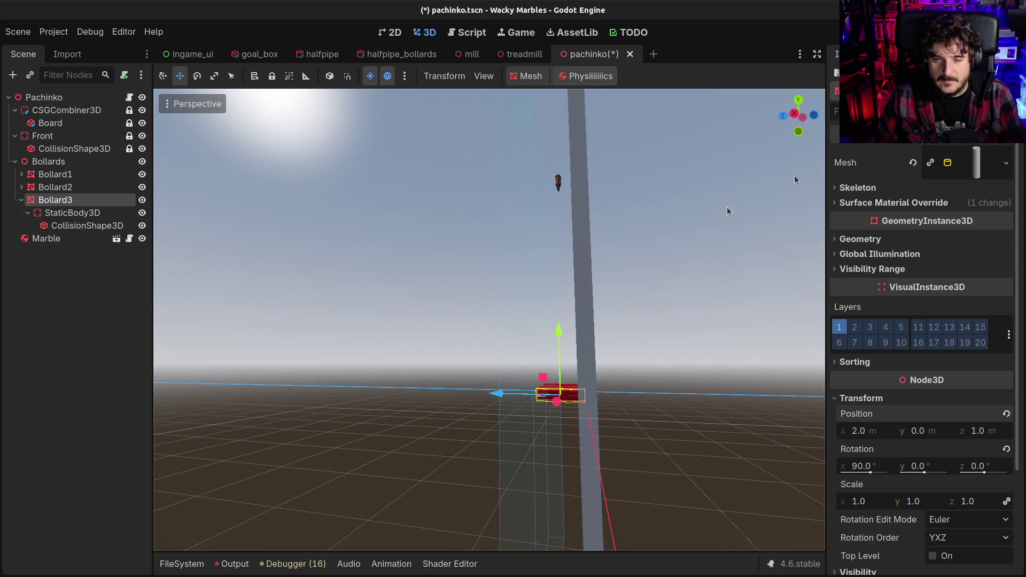
click(796, 115)
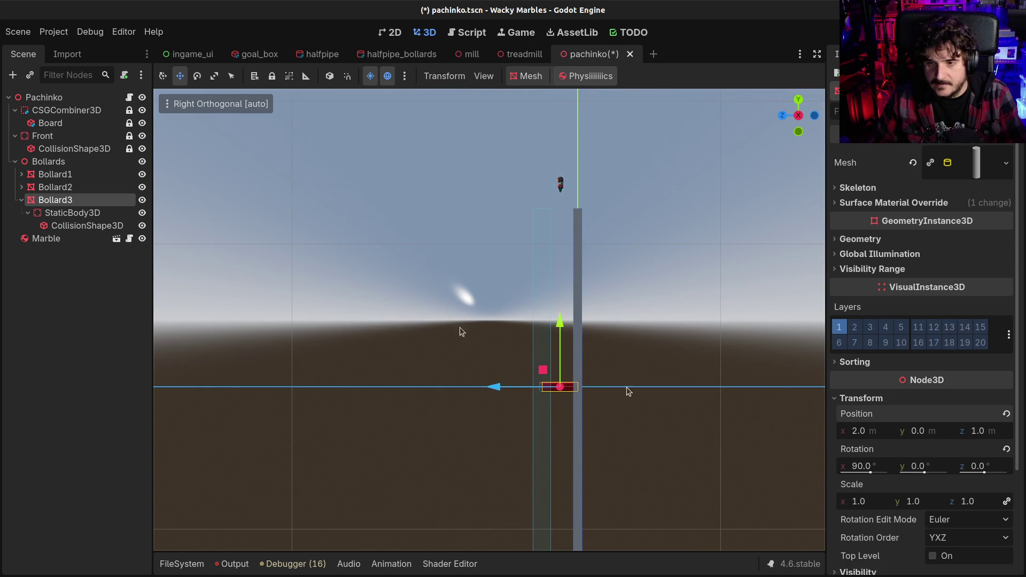
click(53, 175)
scroll(972, 448, down, 10)
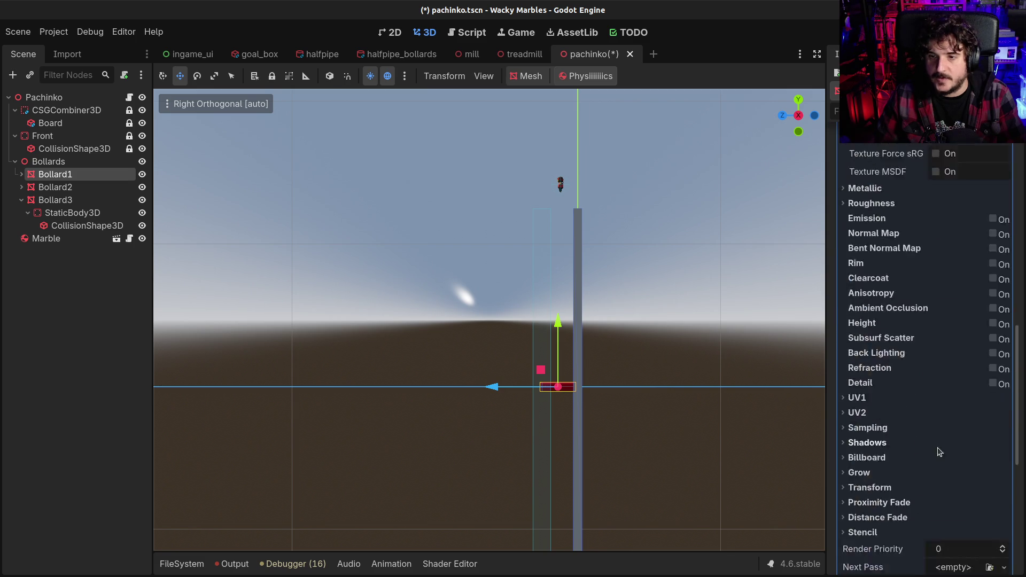
scroll(939, 441, up, 10)
click(975, 162)
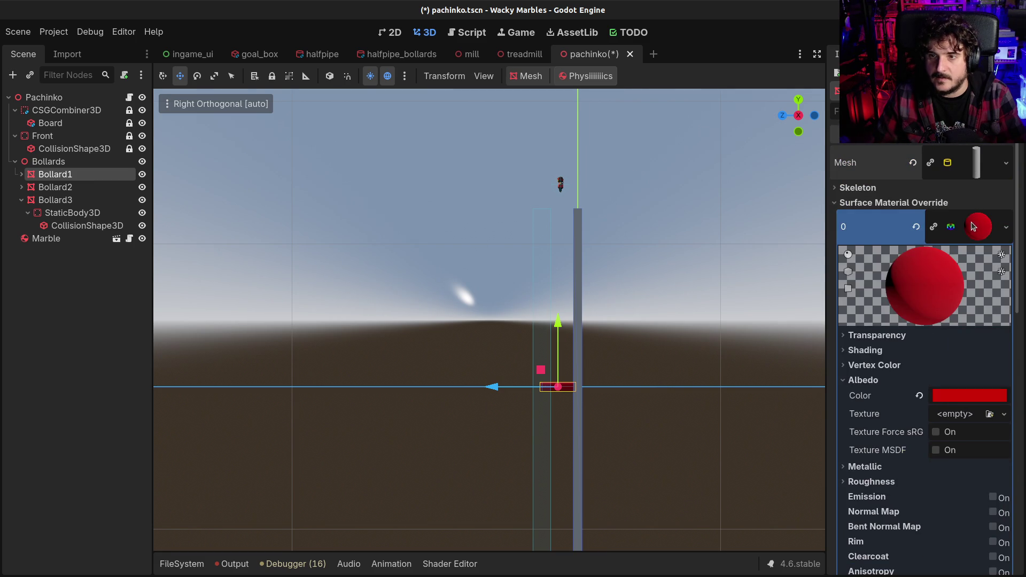
click(978, 226)
click(860, 432)
click(996, 470)
text(1)
key(Return)
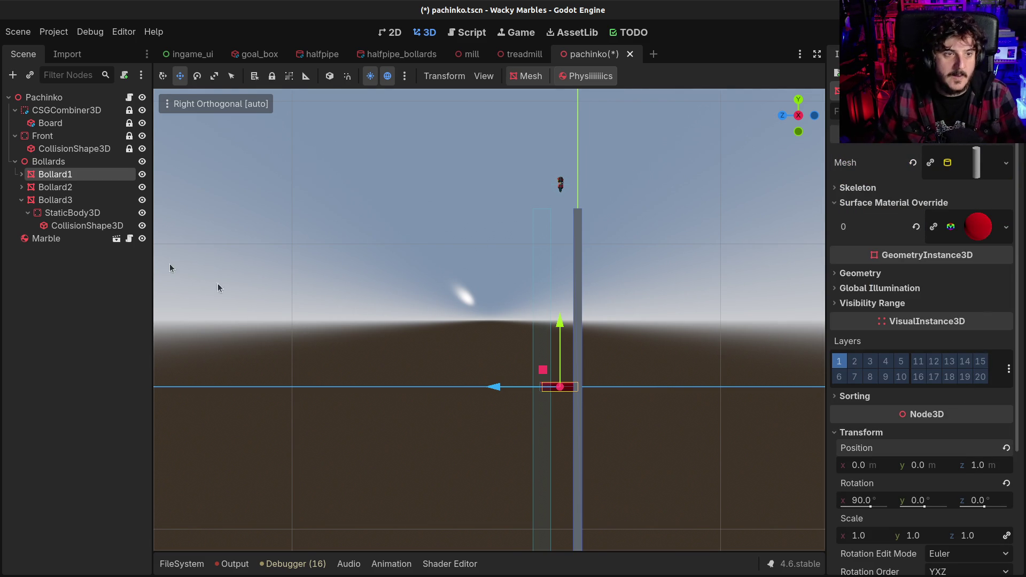
- Set Bollard2's z position to 1.0 and save the scene
click(73, 204)
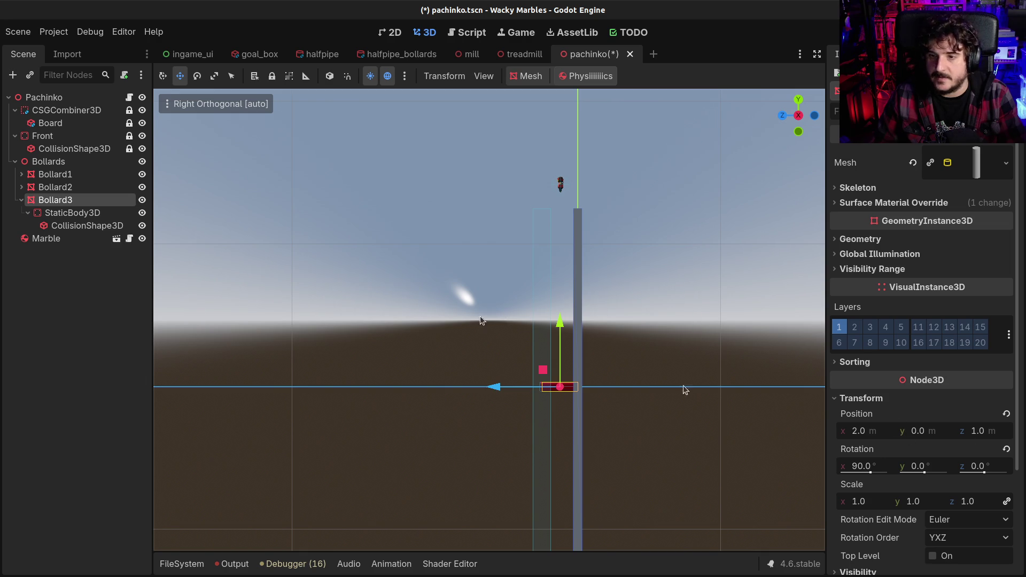
click(52, 185)
click(909, 398)
click(988, 432)
text(1)
key(Return)
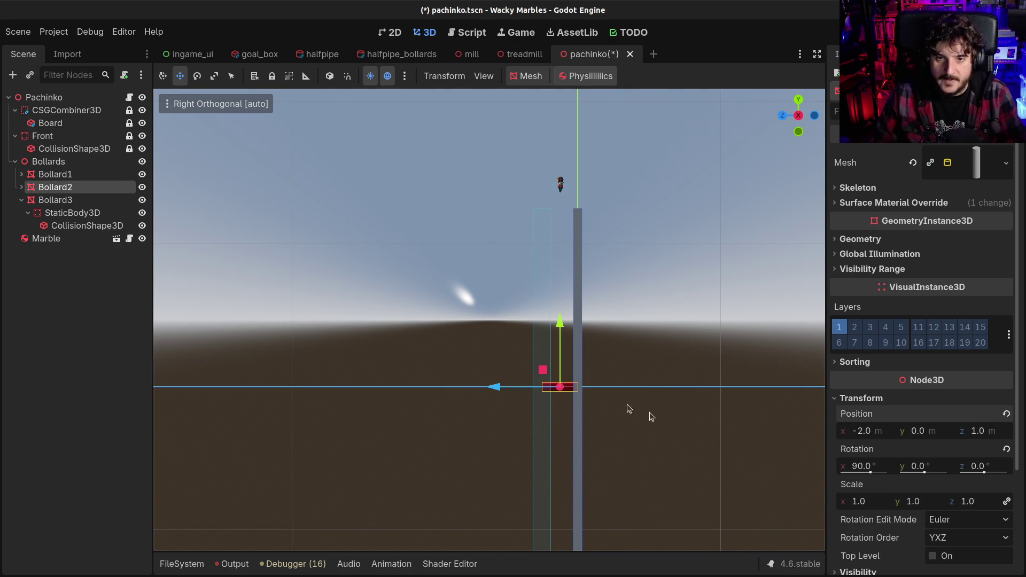
key(ctrl+s)
key(KP_5)
mouse_move(472, 375)
mouse_down()
mouse_move(676, 389)
mouse_move(657, 336)
mouse_move(652, 382)
mouse_move(656, 372)
mouse_up()
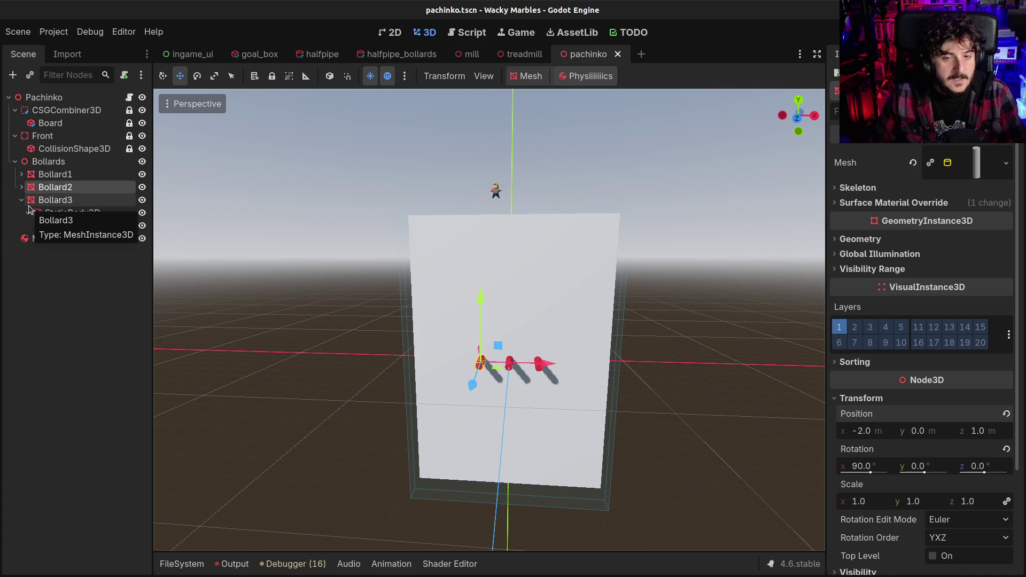
- Add Bollard4 at x -4.0 and Bollard5 at x 4.0 by duplicating existing bollards
click(54, 174)
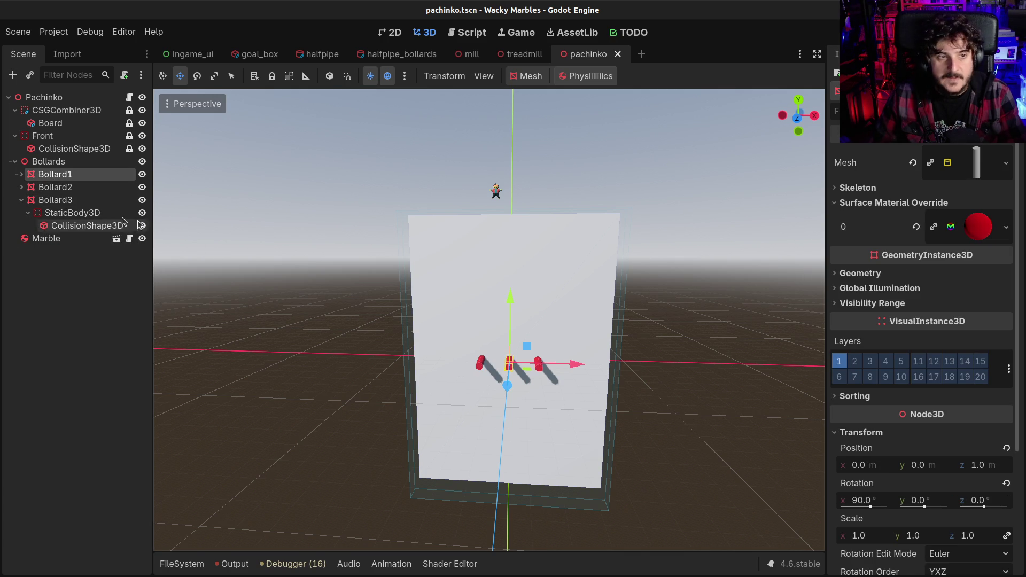
click(55, 187)
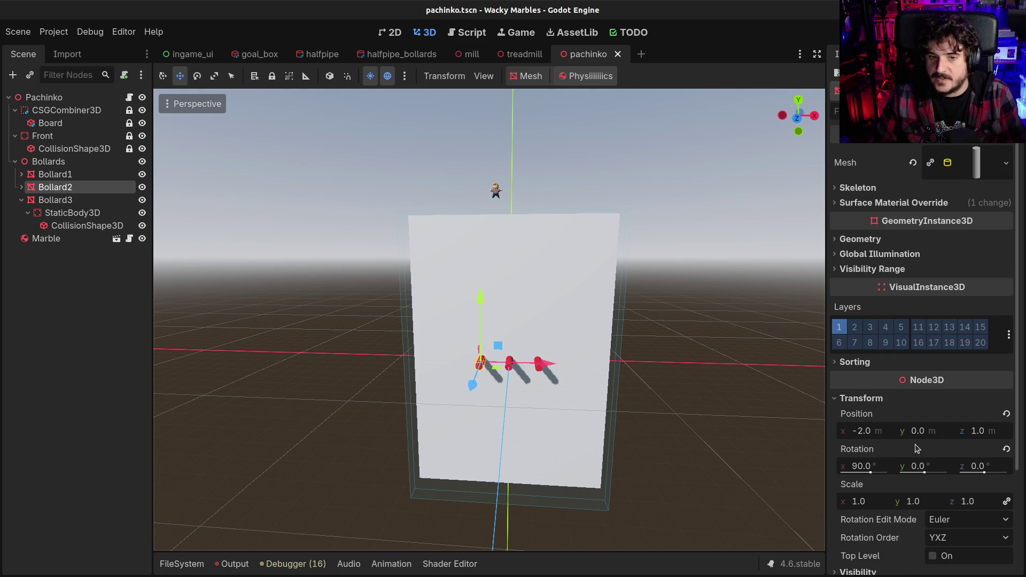
key(ctrl+d)
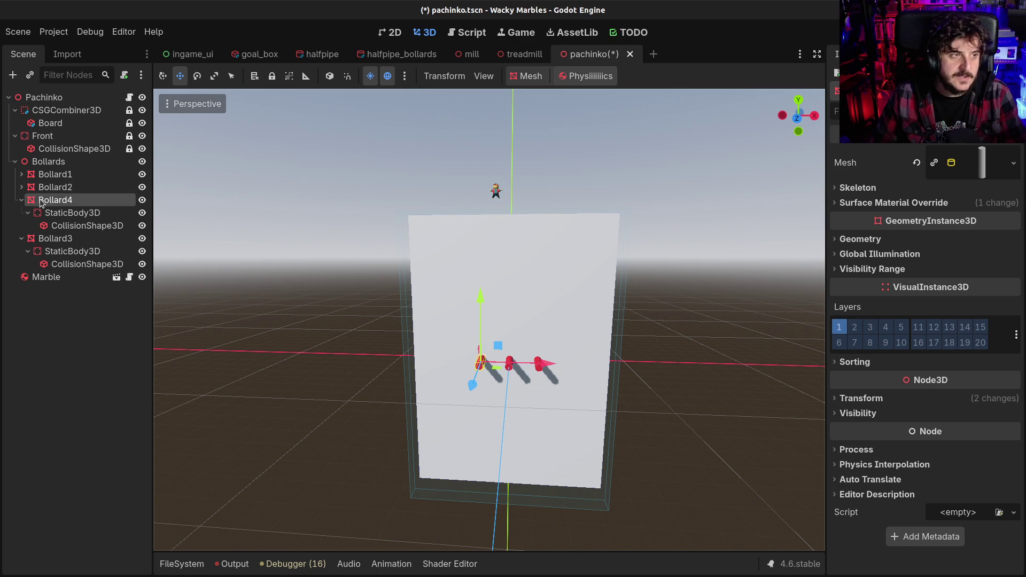
click(55, 238)
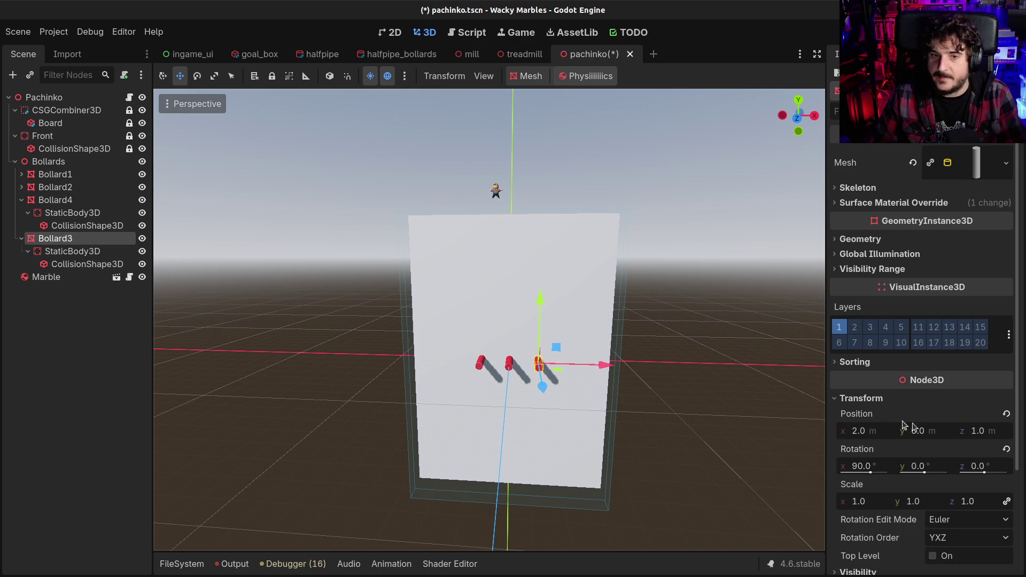
click(46, 201)
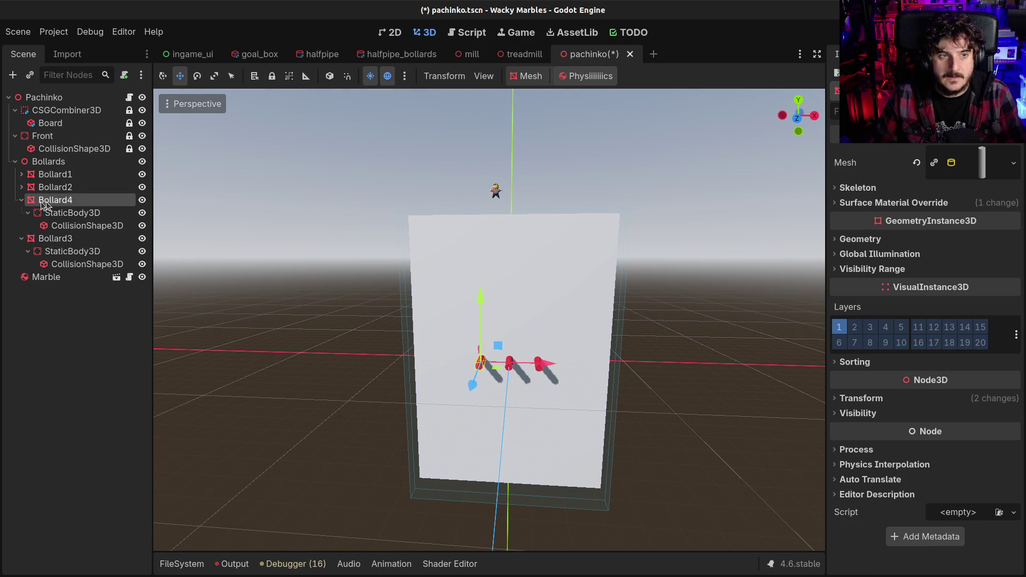
click(21, 238)
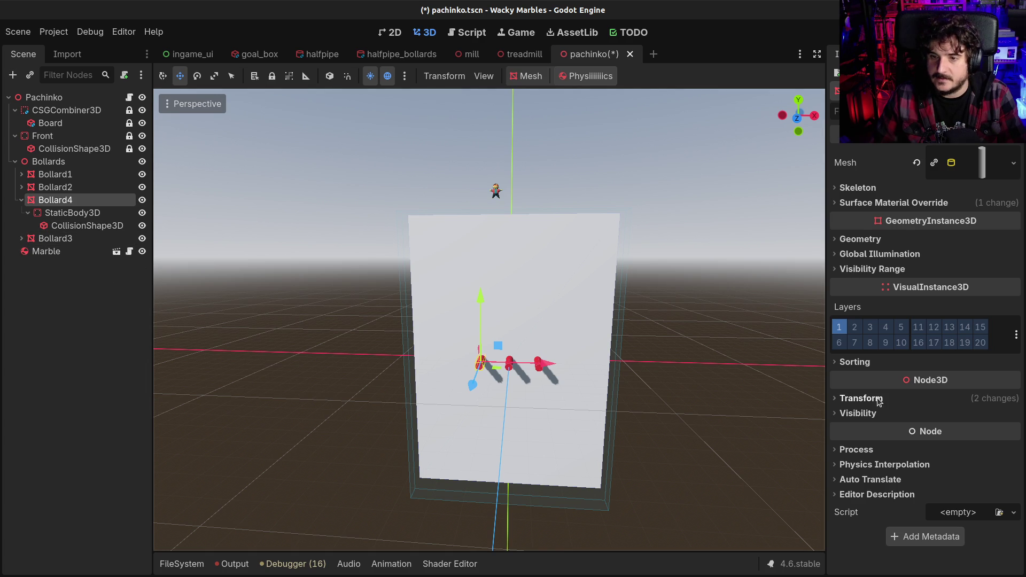
click(860, 398)
click(884, 434)
text(-4)
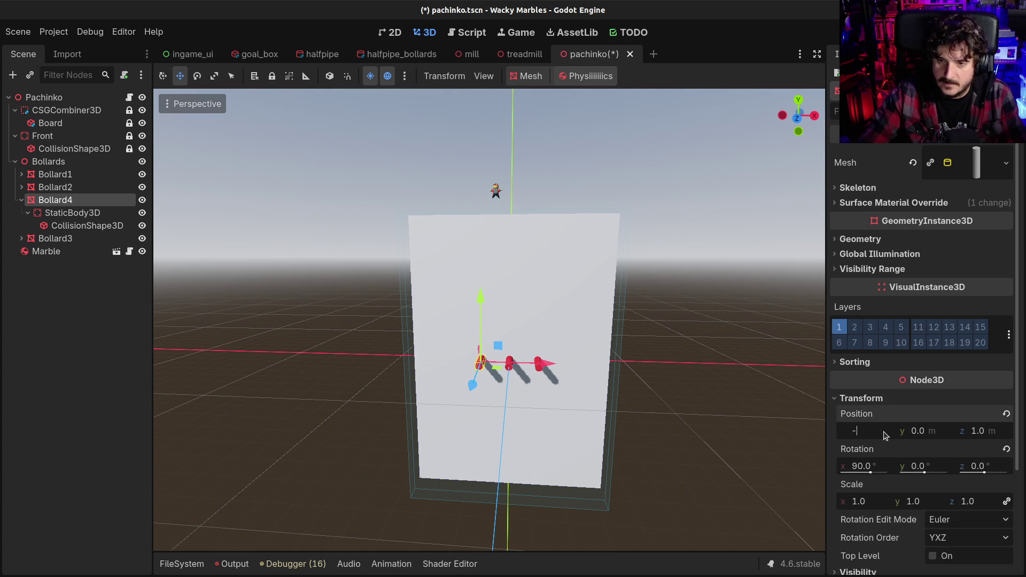
key(Return)
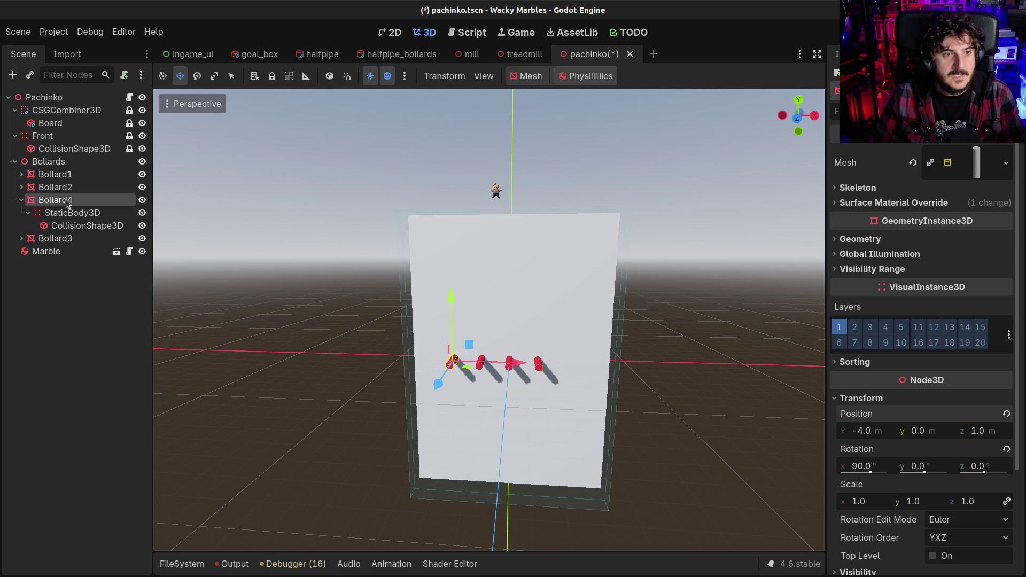
click(45, 238)
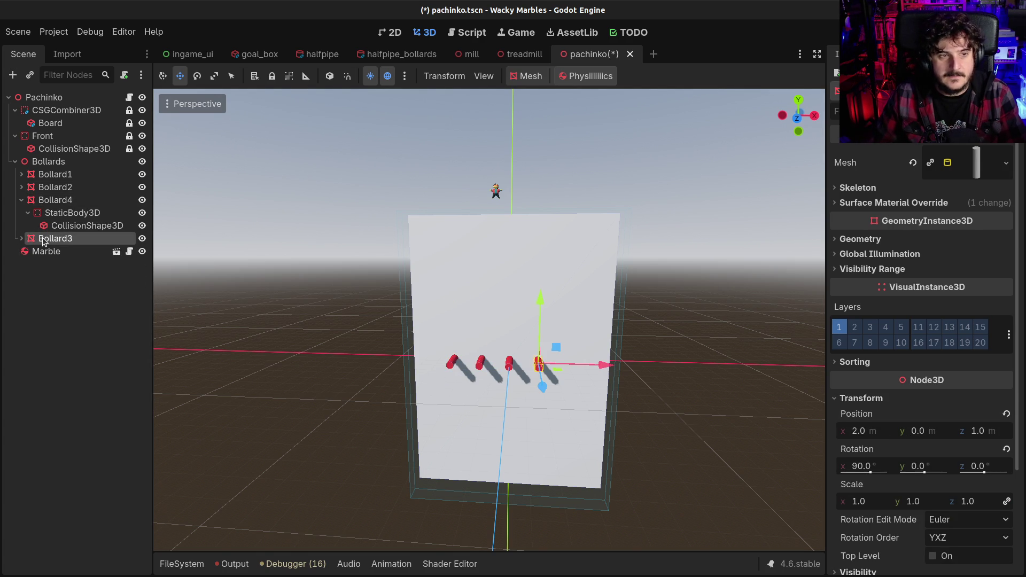
key(ctrl+d)
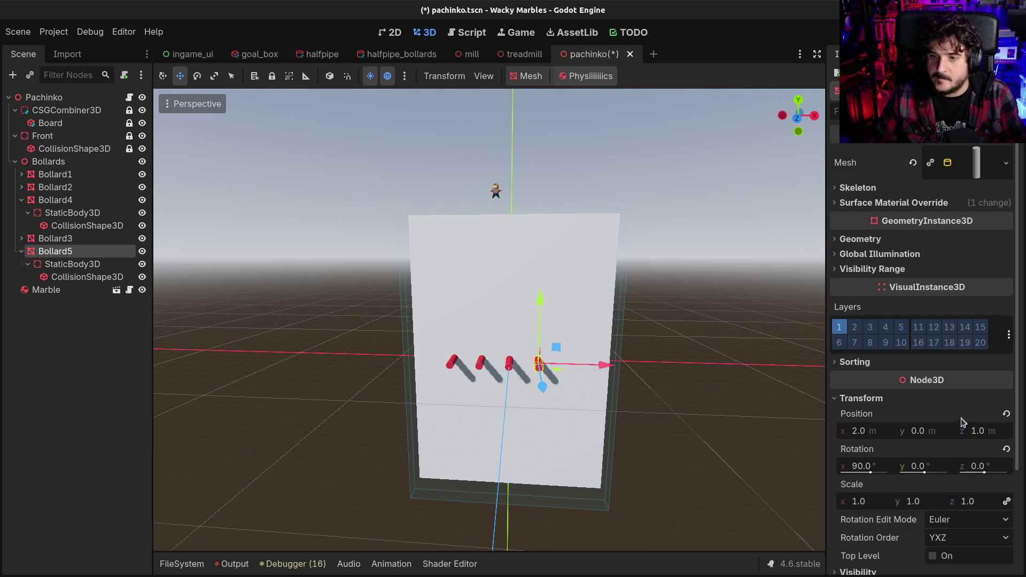
click(855, 430)
text(4)
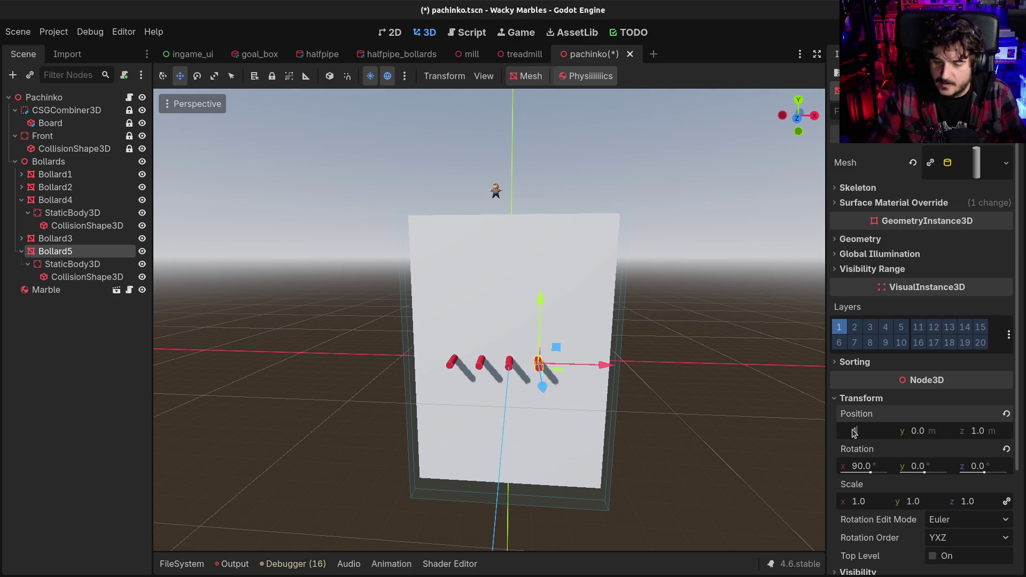
key(Return)
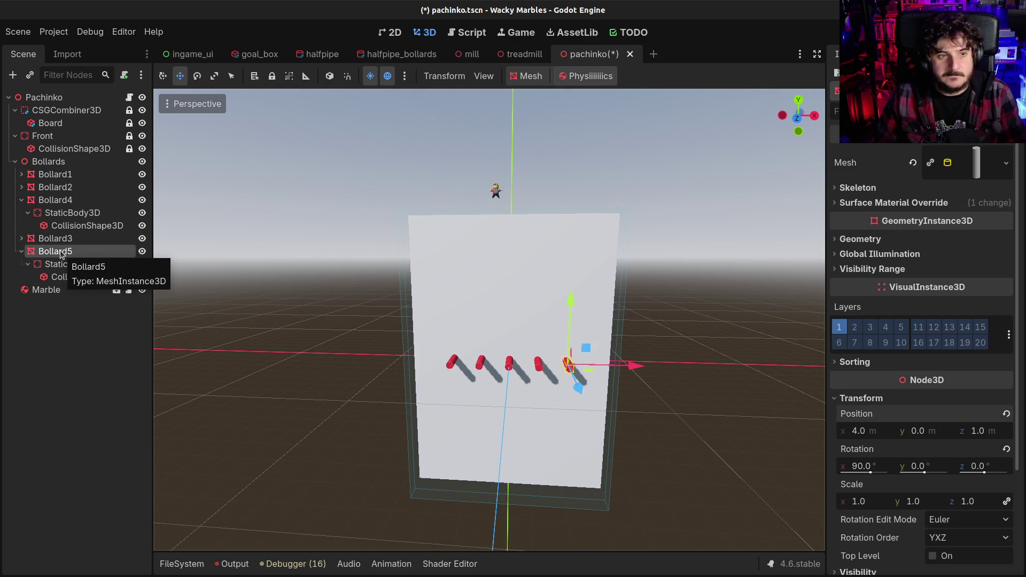
- Add Bollard6 at x -6.0 and Bollard7 at x 6.0, then save the scene
click(22, 251)
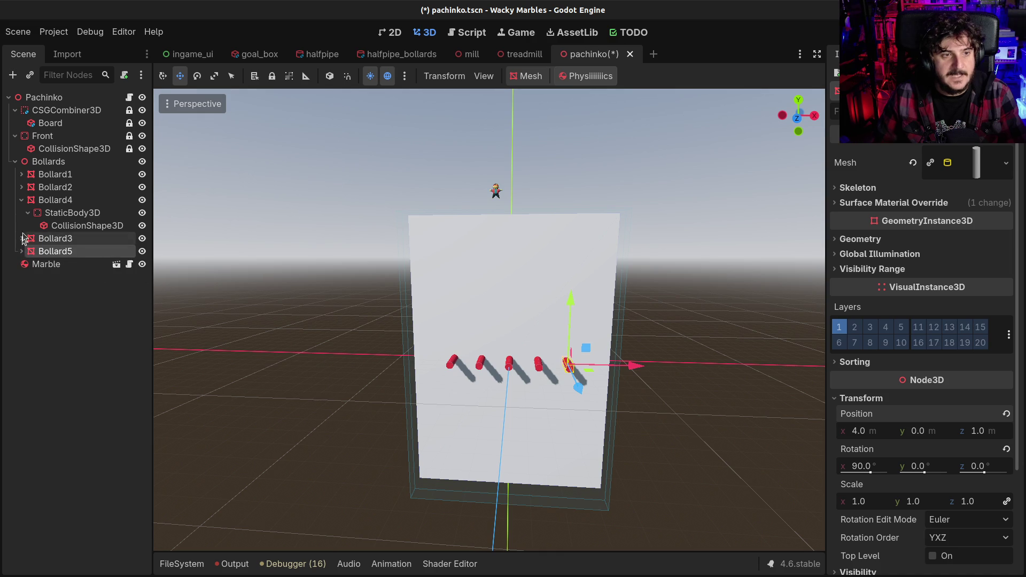
click(21, 200)
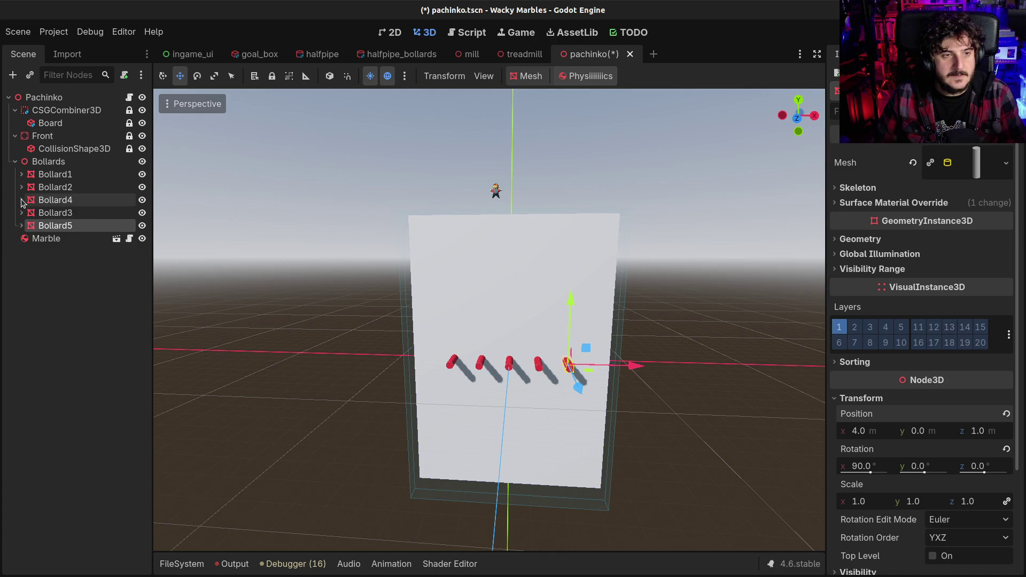
click(63, 200)
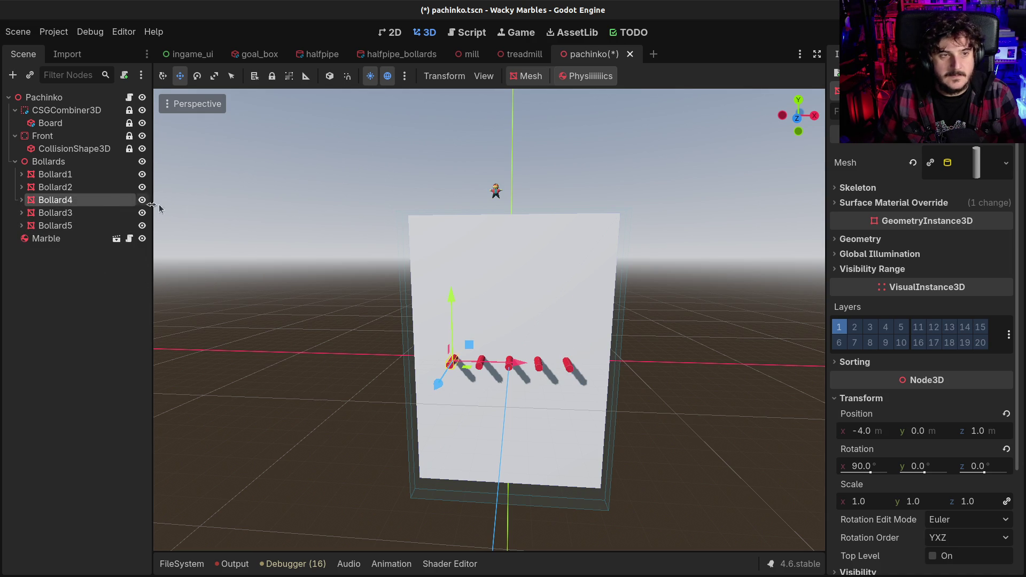
key(ctrl+d)
click(881, 398)
click(878, 430)
text(-6)
key(Return)
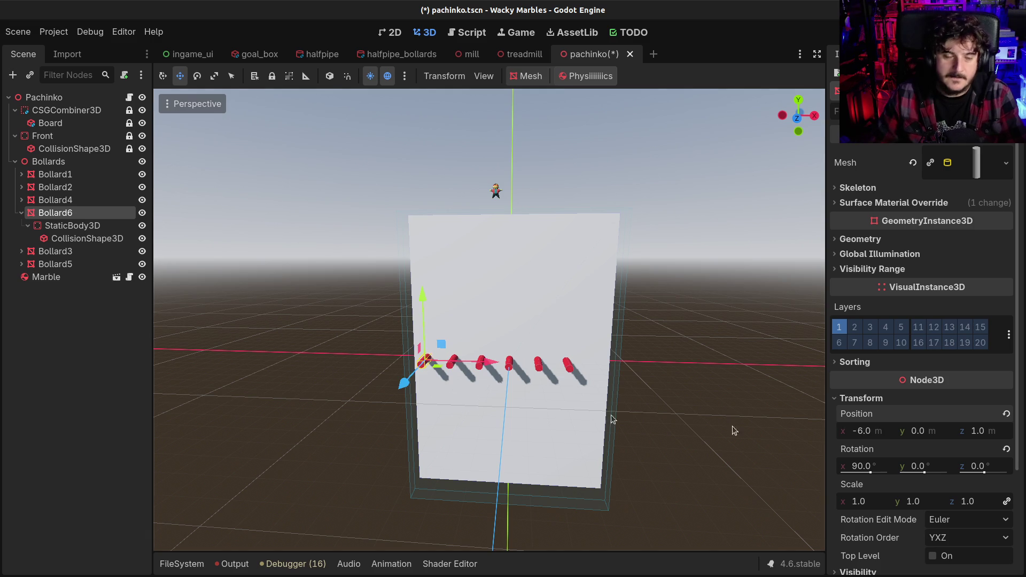
click(22, 213)
key(ctrl+d)
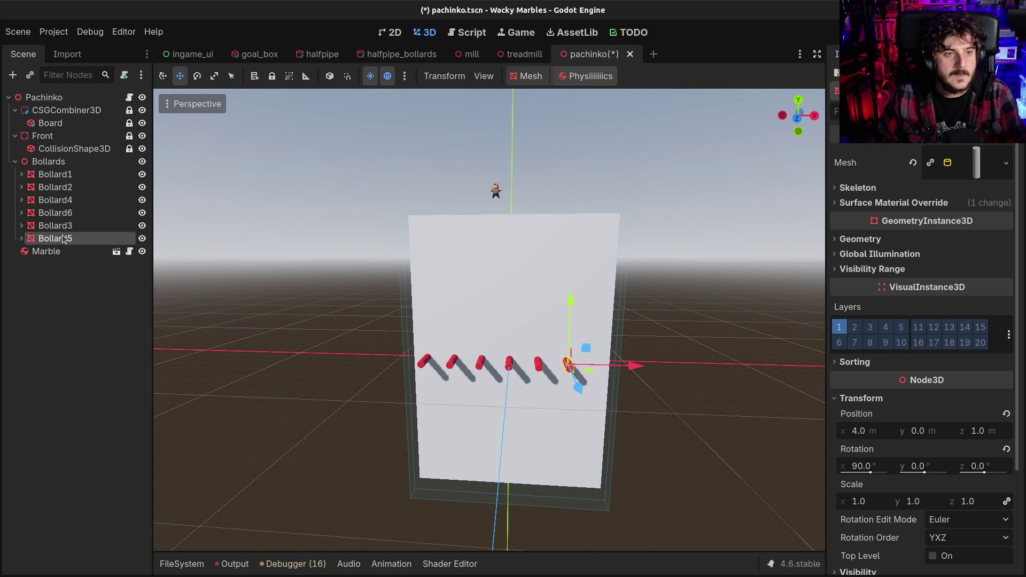
click(865, 398)
click(870, 428)
text(6)
key(Return)
key(ctrl+s)
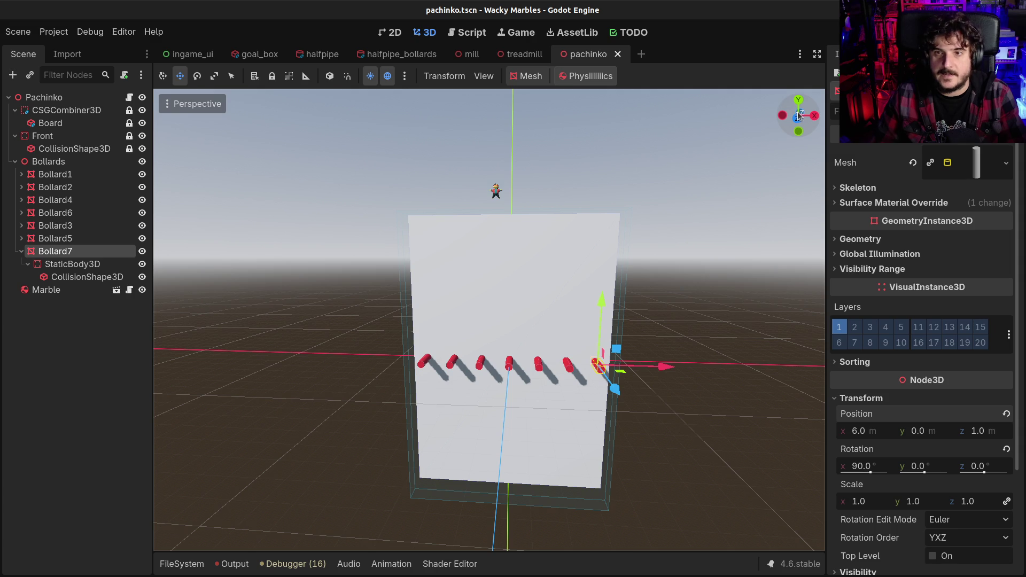
- Switch to Front Orthogonal view and select Bollard1 through Bollard7 together
click(797, 116)
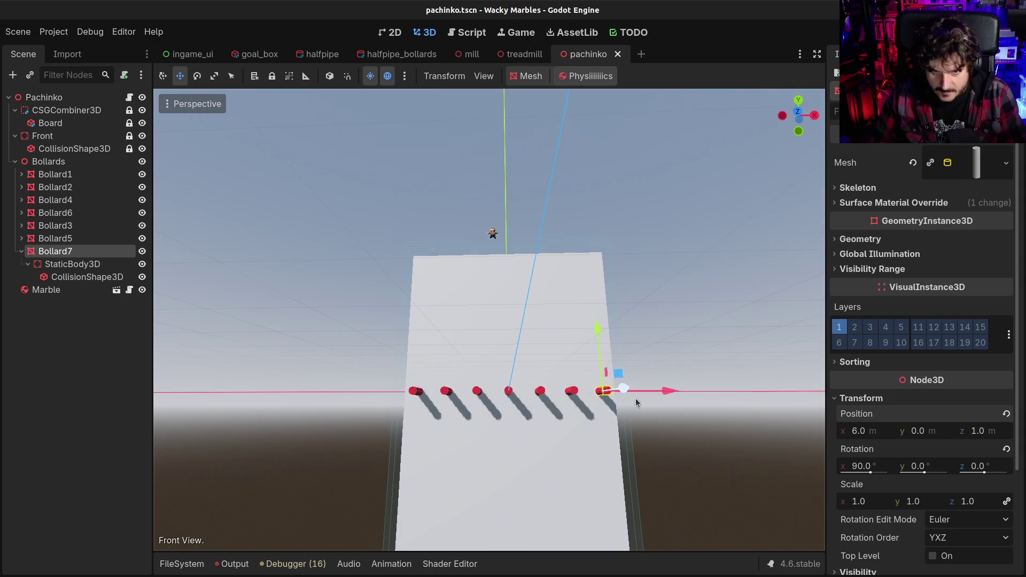
click(798, 111)
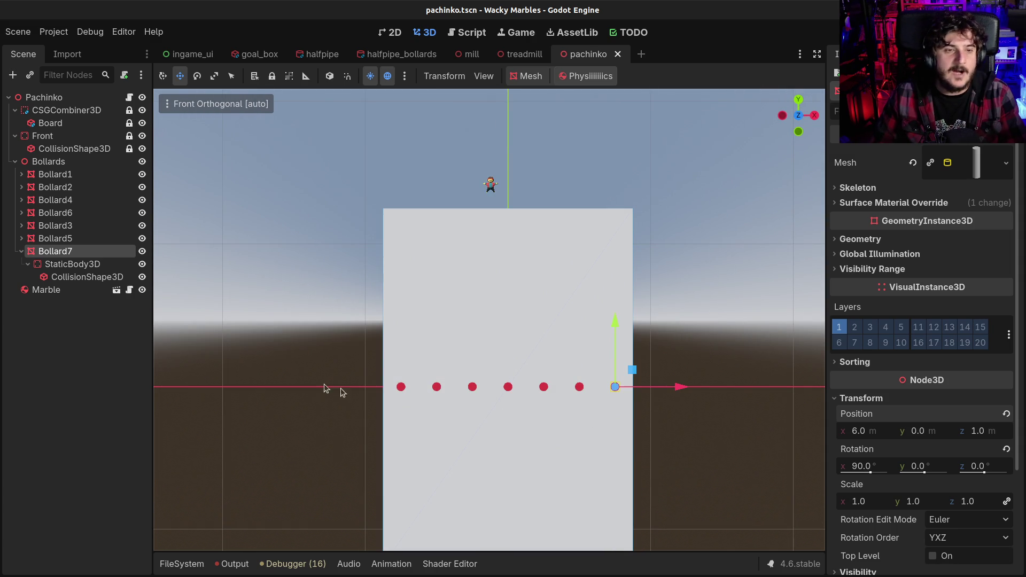
click(71, 174)
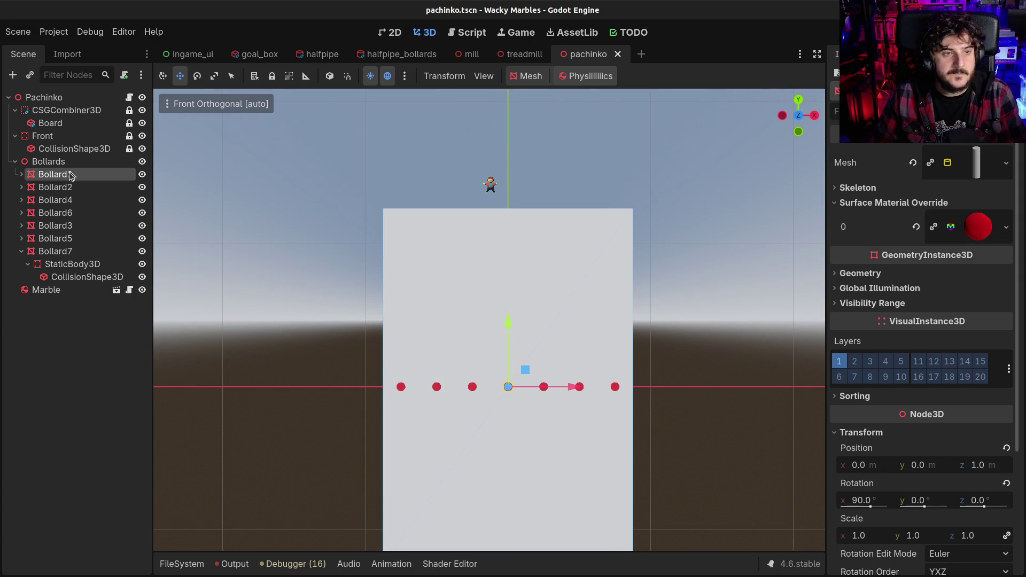
shift+click(57, 252)
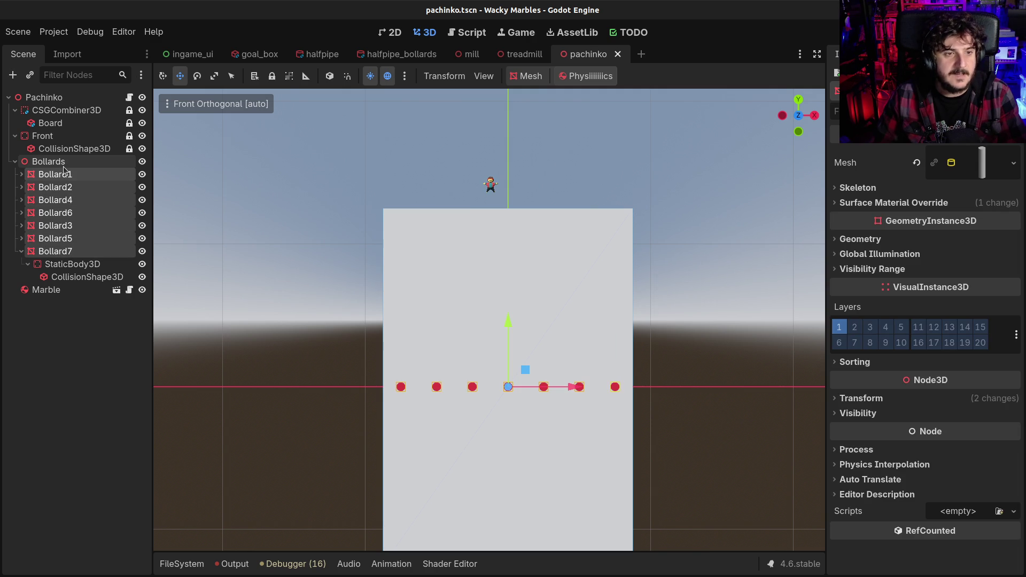
- Cut the seven bollards and add a Node3D named BollardRow1 under Bollards
key(Delete)
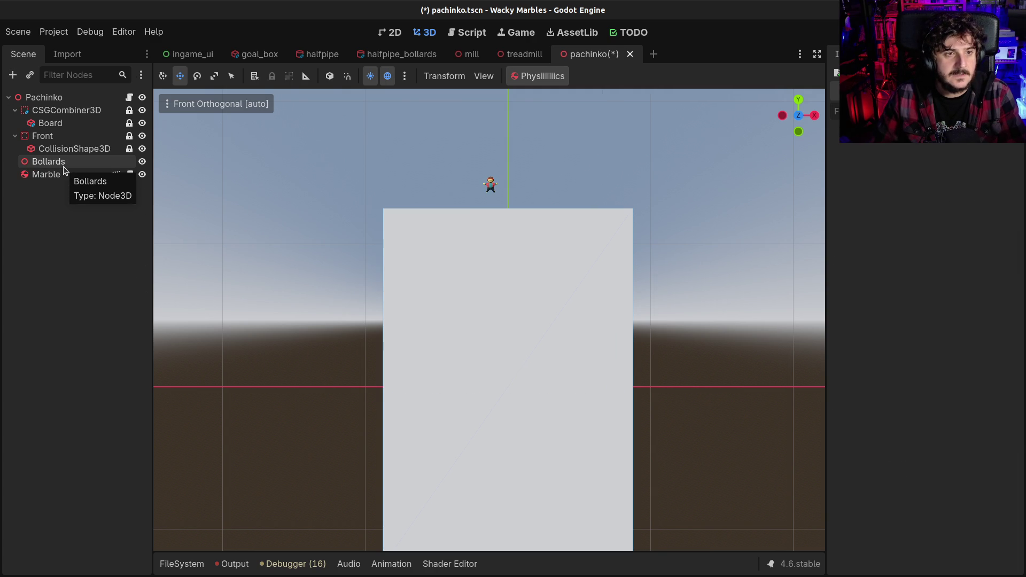
key(ctrl+a)
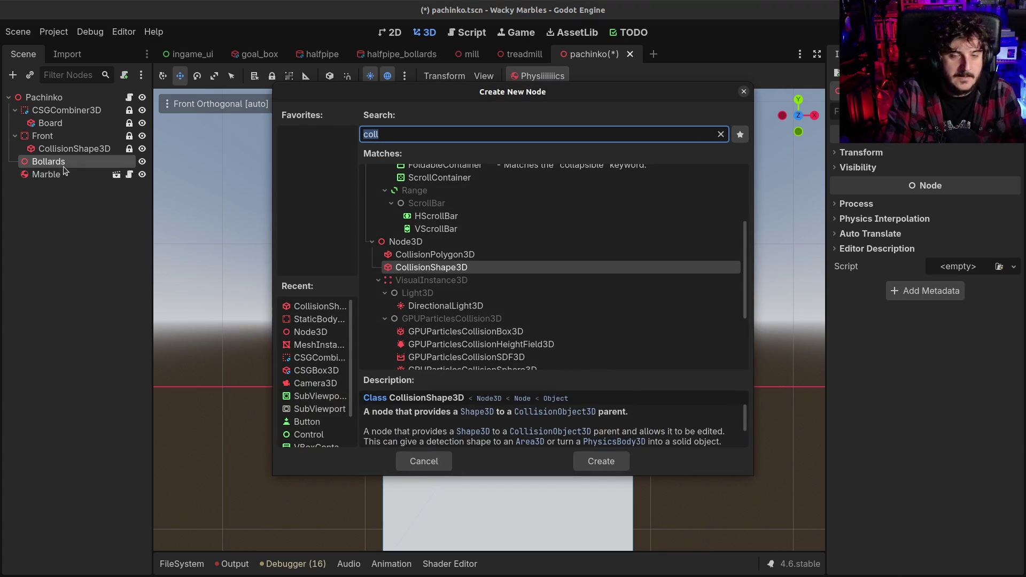
text(Bollard)
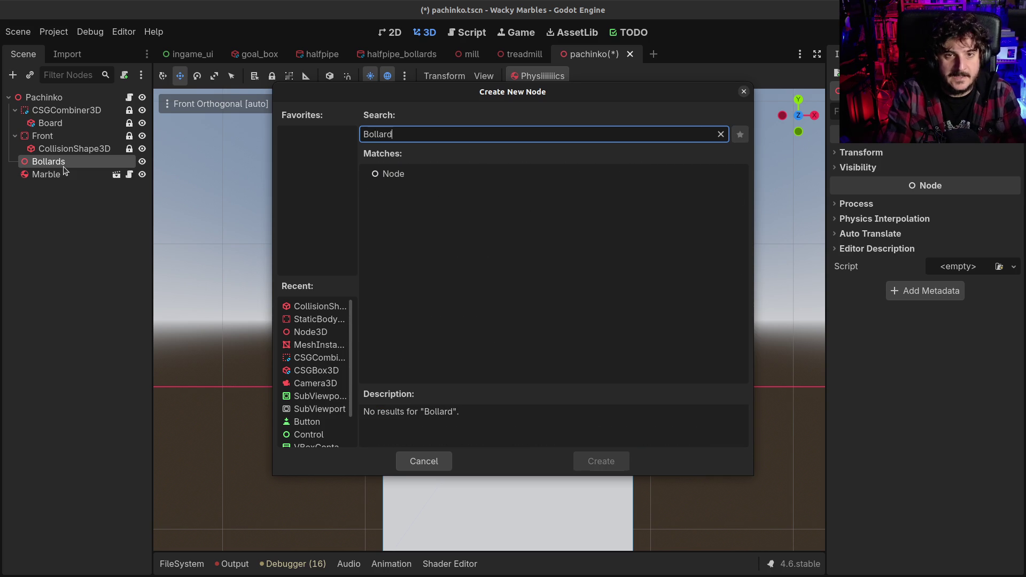
key(BackSpace)
key(BackSpace)
key(BackSpace)
text(node3)
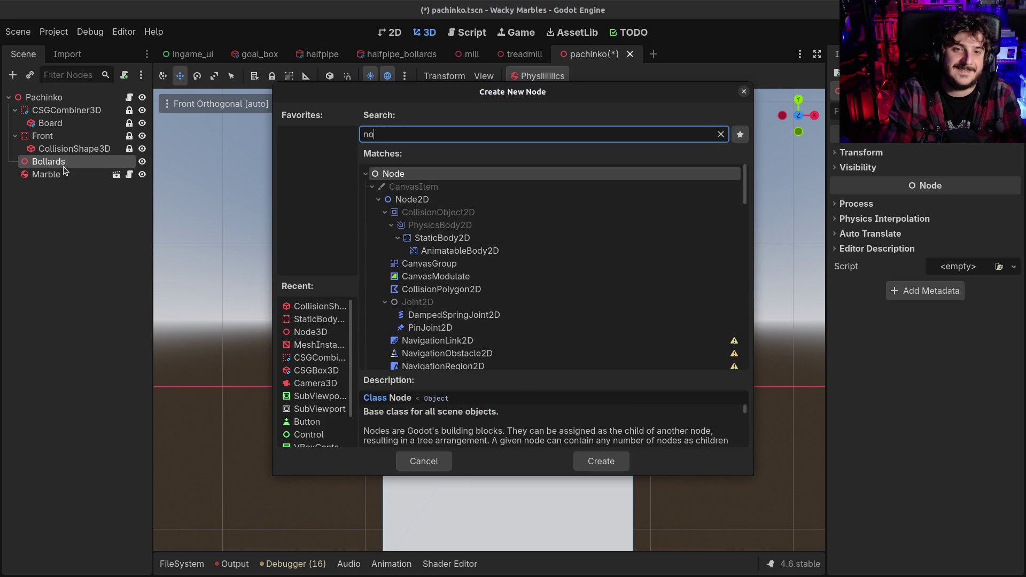
key(Return)
key(F2)
text(BollardRow)
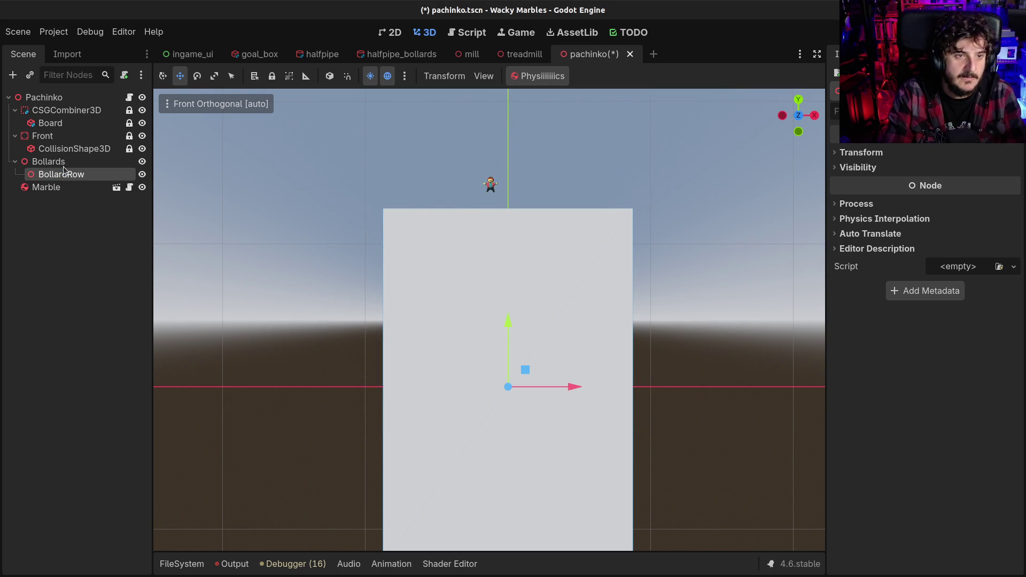
text(1)
key(Return)
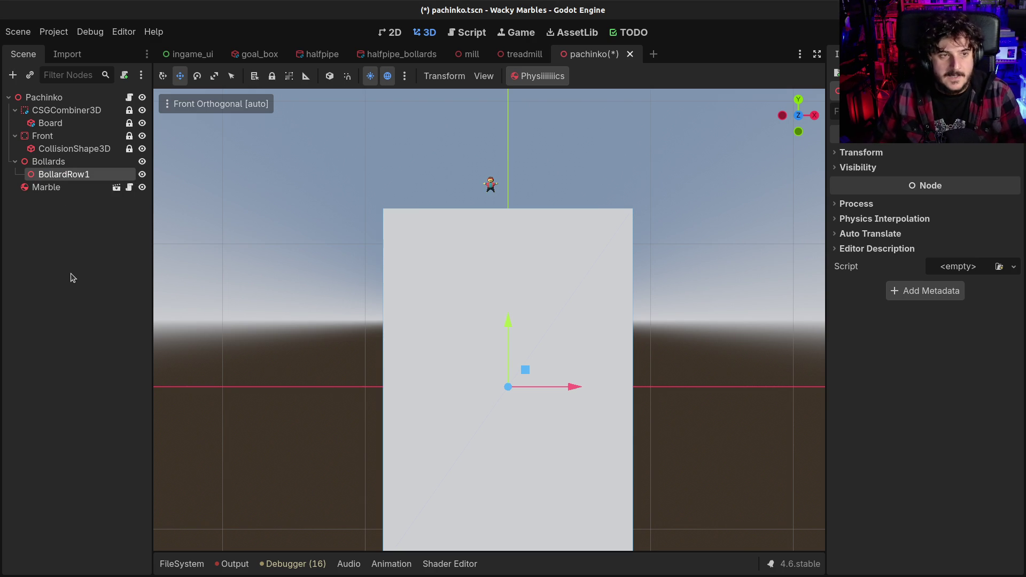
- Paste the seven bollards into BollardRow1 and collapse Bollard1's children
key(F2)
key(Home)
key(Right)
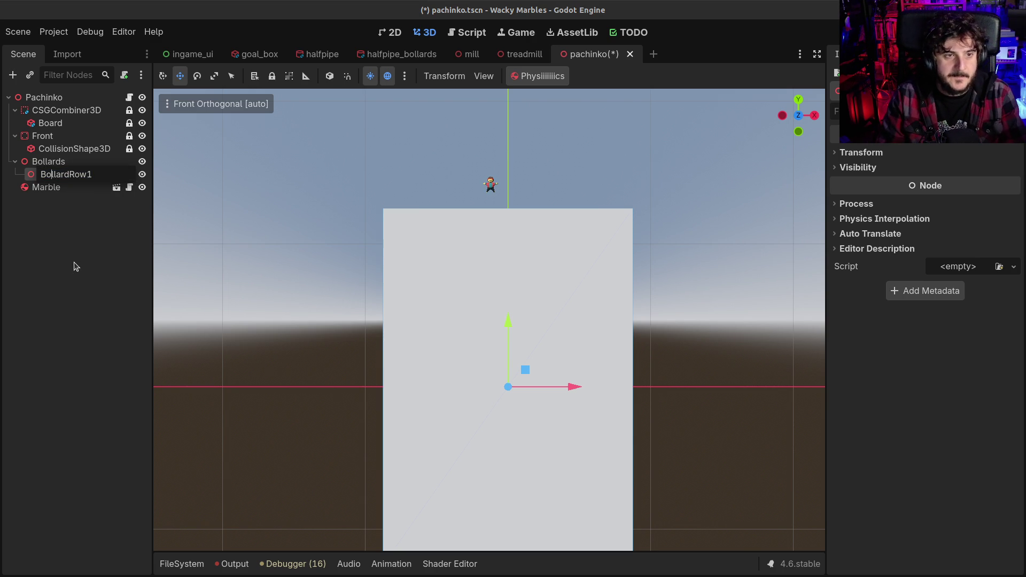
key(Return)
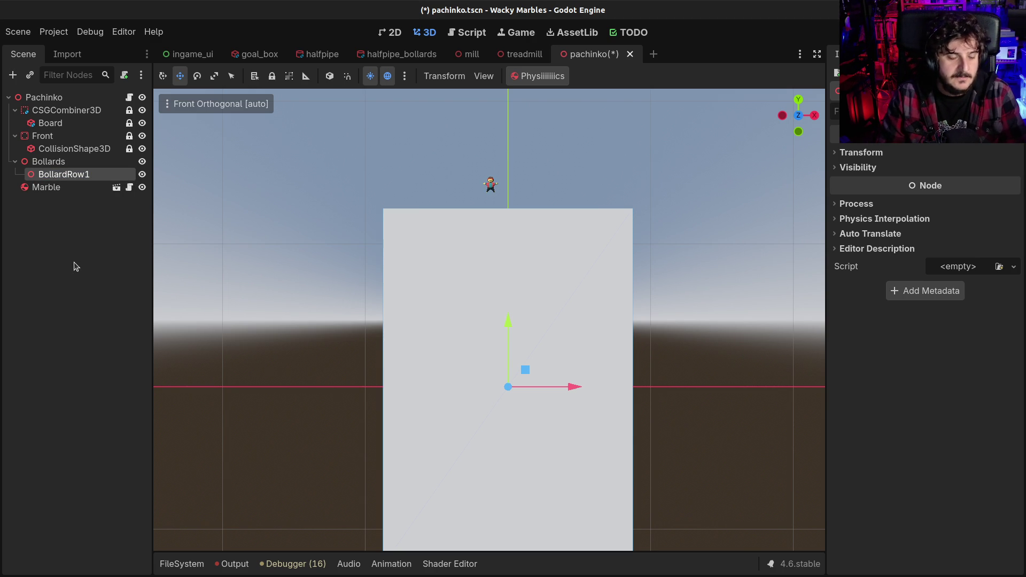
key(ctrl+v)
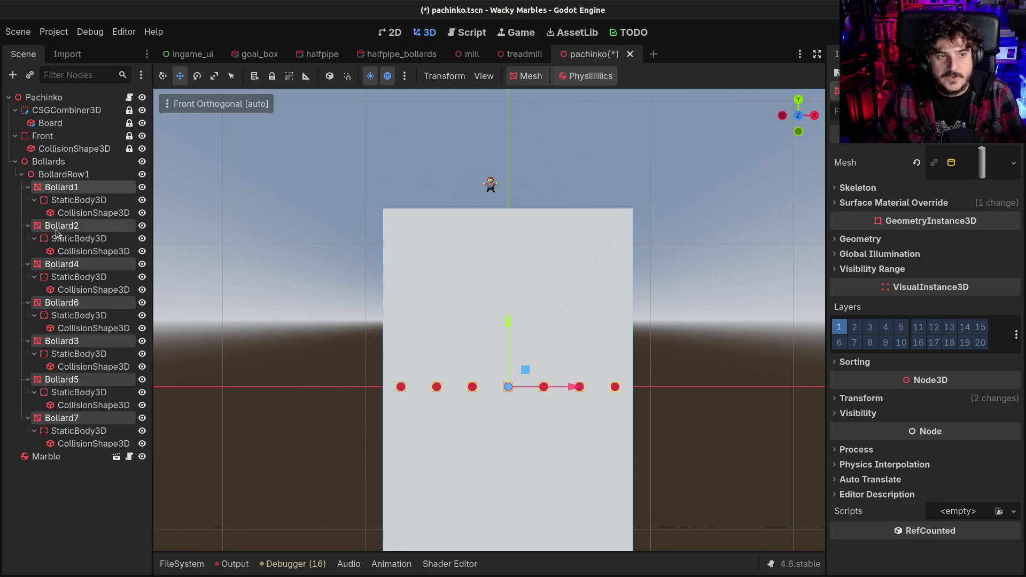
click(28, 187)
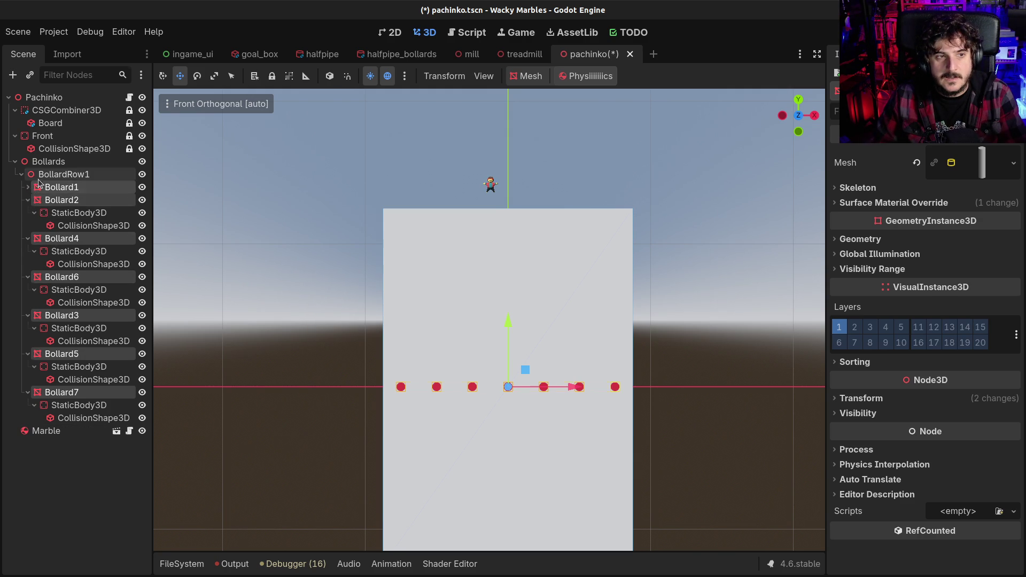
right_click(40, 176)
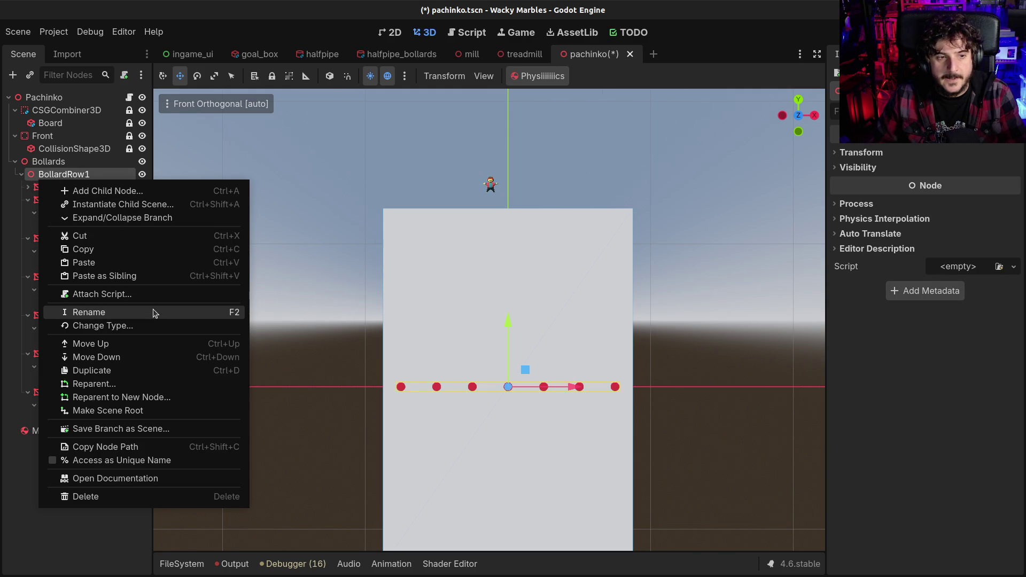
- Rename the BollardRow1 node to BollardRowOdd1
click(172, 217)
right_click(45, 175)
click(124, 213)
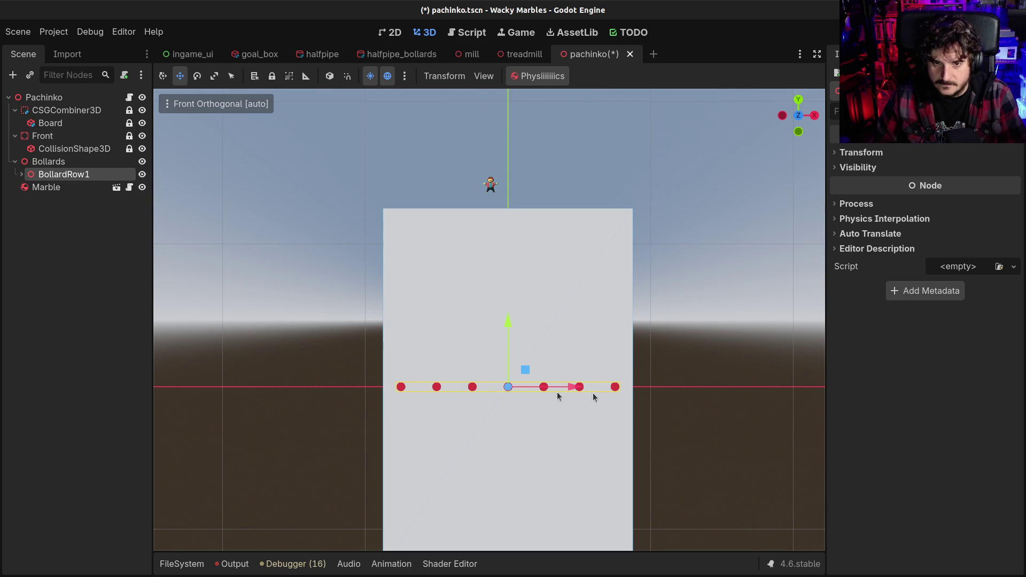
key(F2)
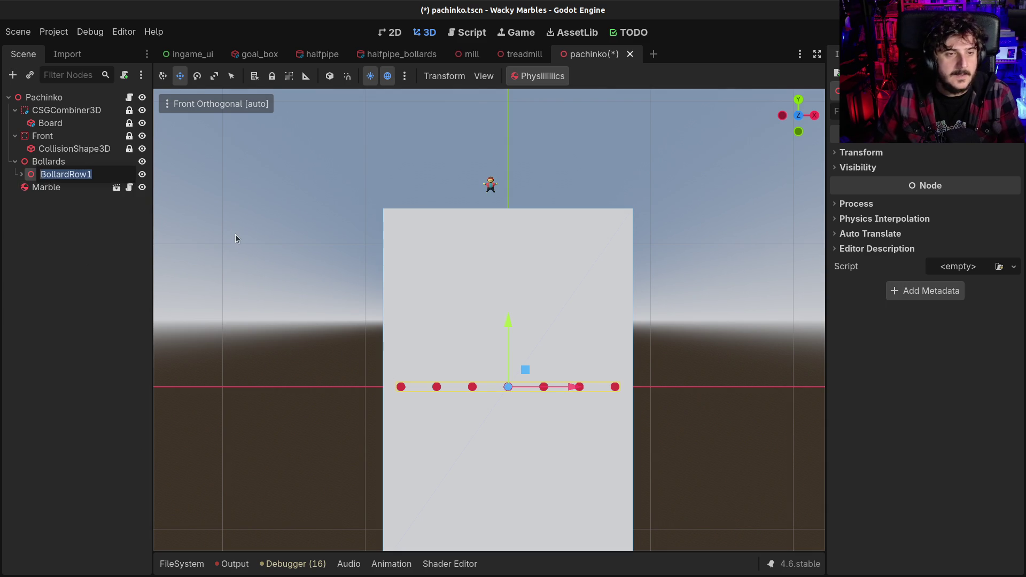
click(89, 175)
key(shift+End)
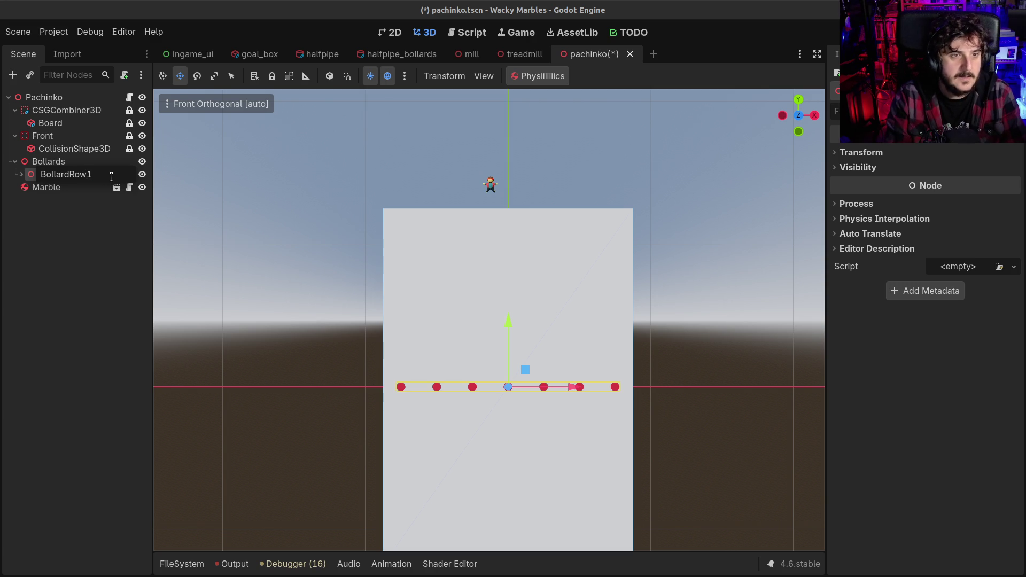
text(Odd)
key(Return)
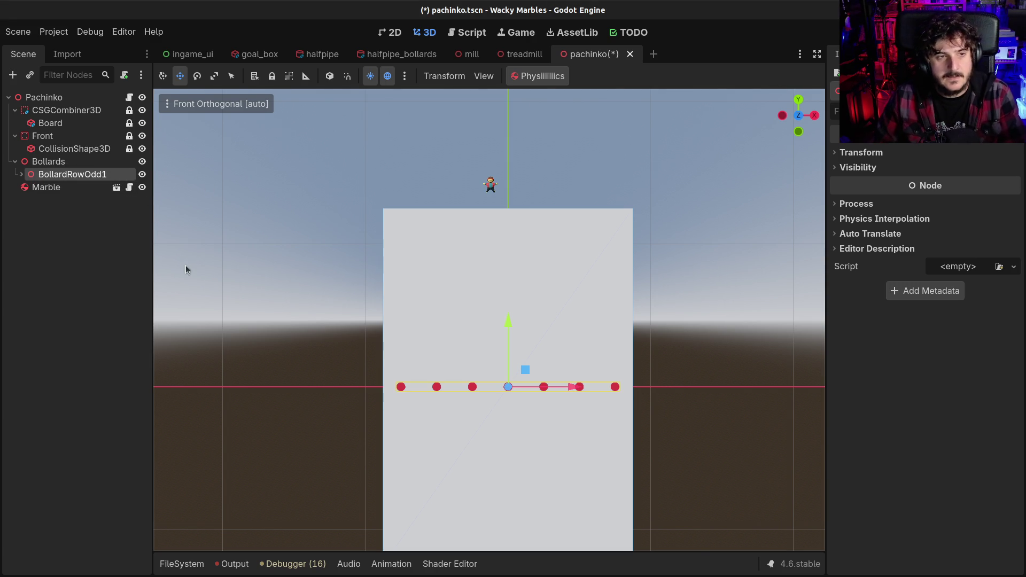
- Duplicate BollardRowOdd1 and name the copy BollardRowEven1, then select its Bollard7
key(ctrl+d)
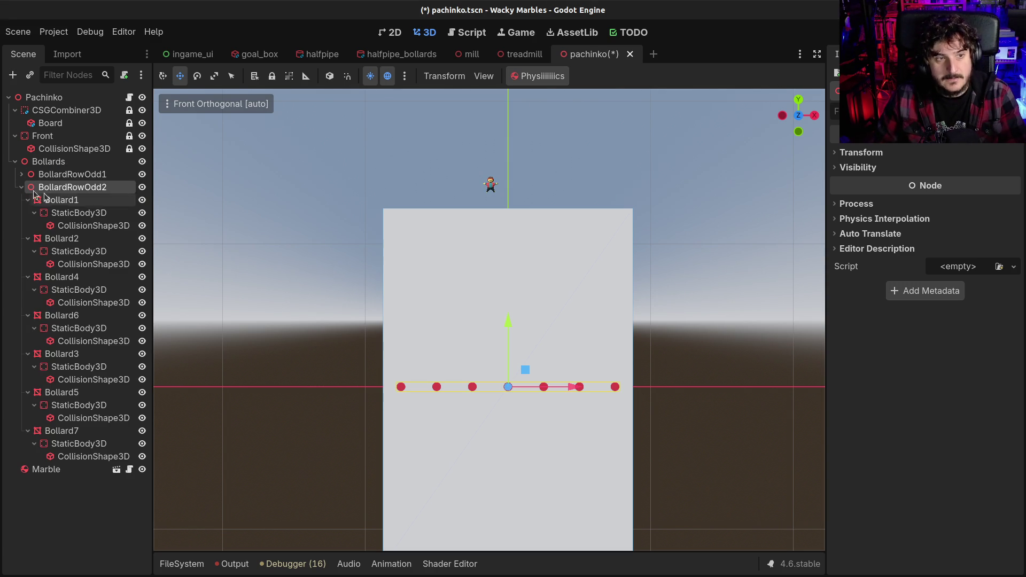
click(21, 187)
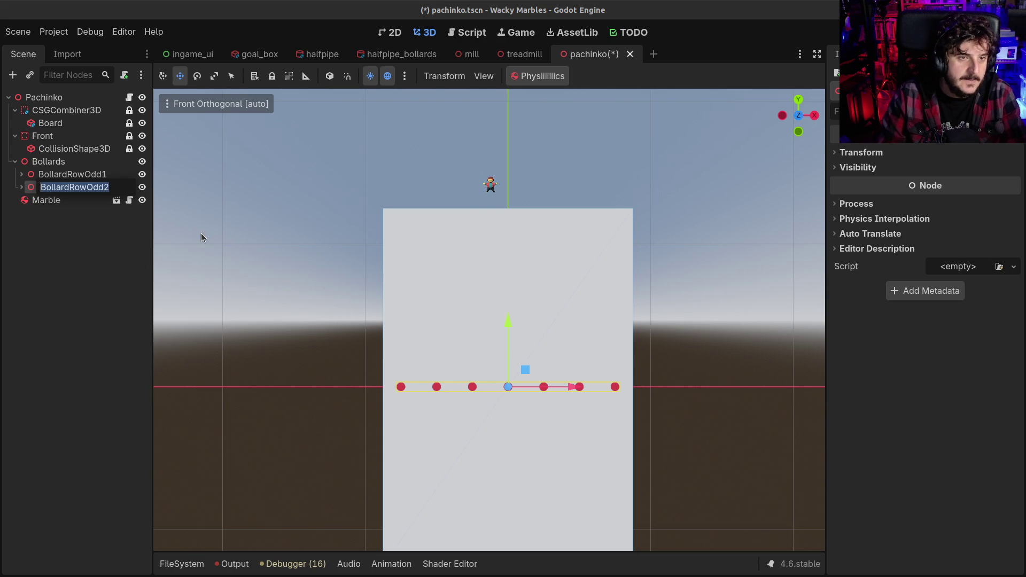
key(F2)
key(Delete)
text(1)
key(Left)
key(shift+Left)
key(shift+Left)
key(shift+Left)
text(wEven)
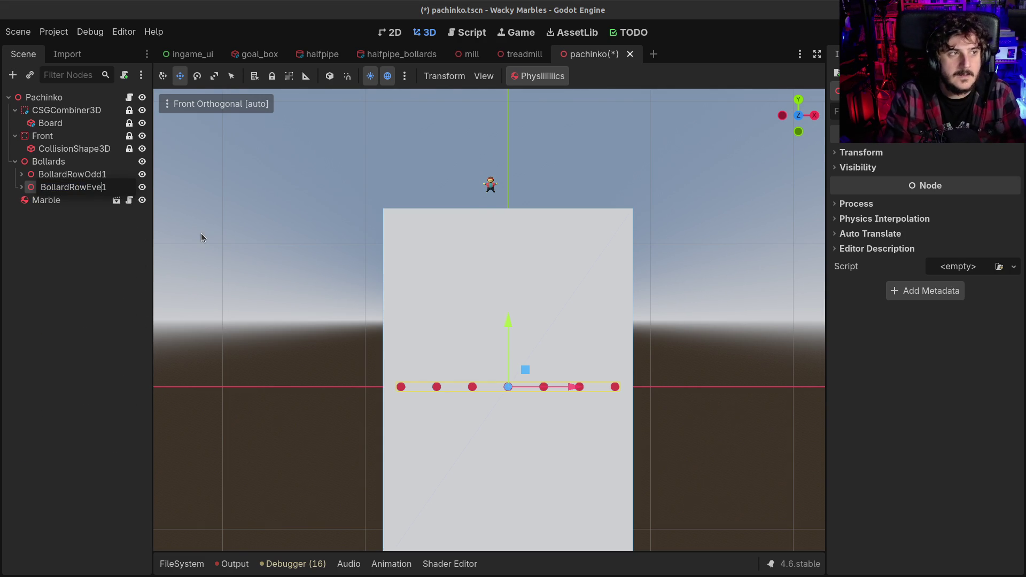
key(Return)
click(21, 187)
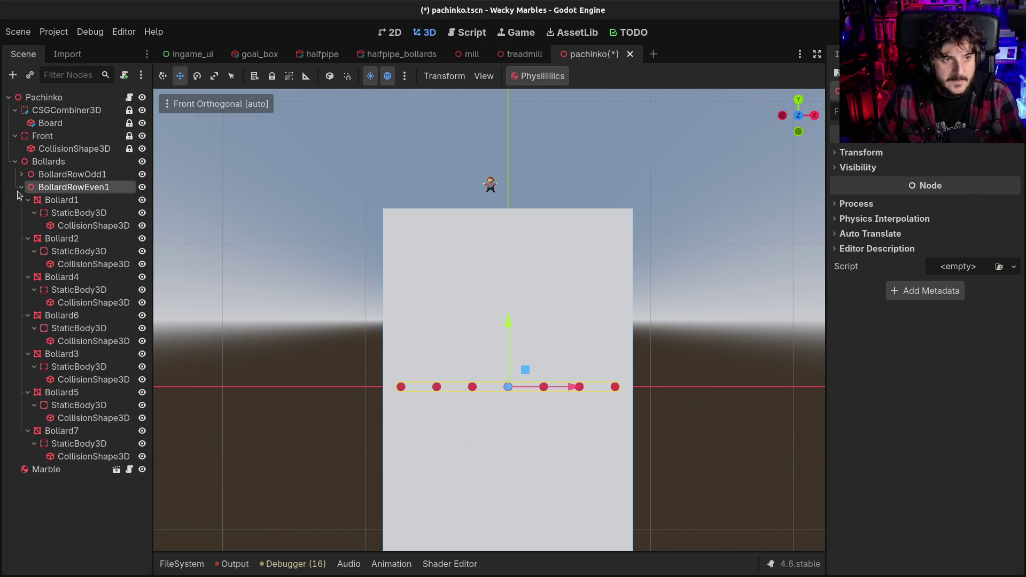
click(37, 431)
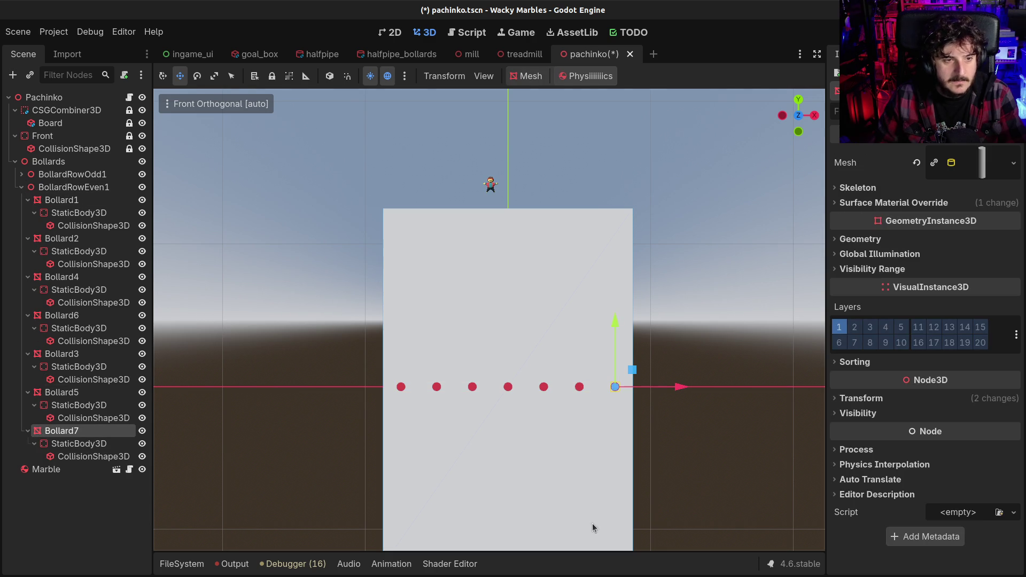
- Delete Bollard7 from BollardRowEven1 and shift its six bollards along X between the odd row's pegs
key(Delete)
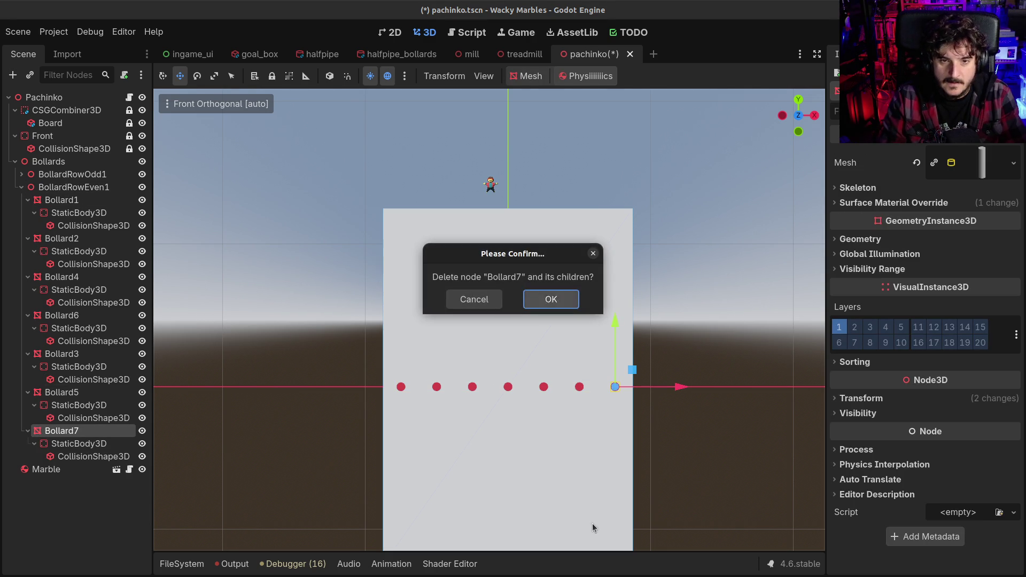
key(Return)
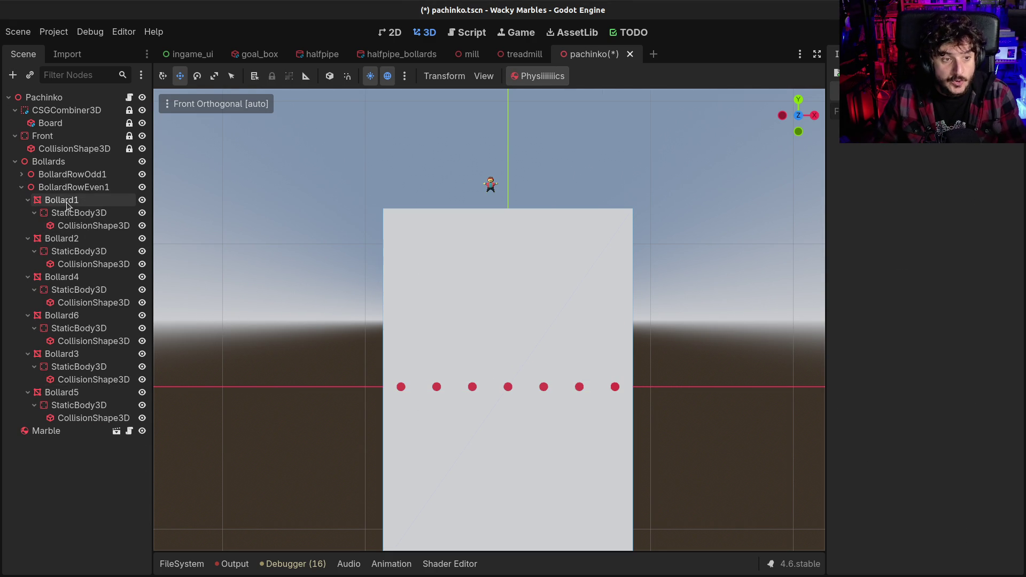
click(68, 203)
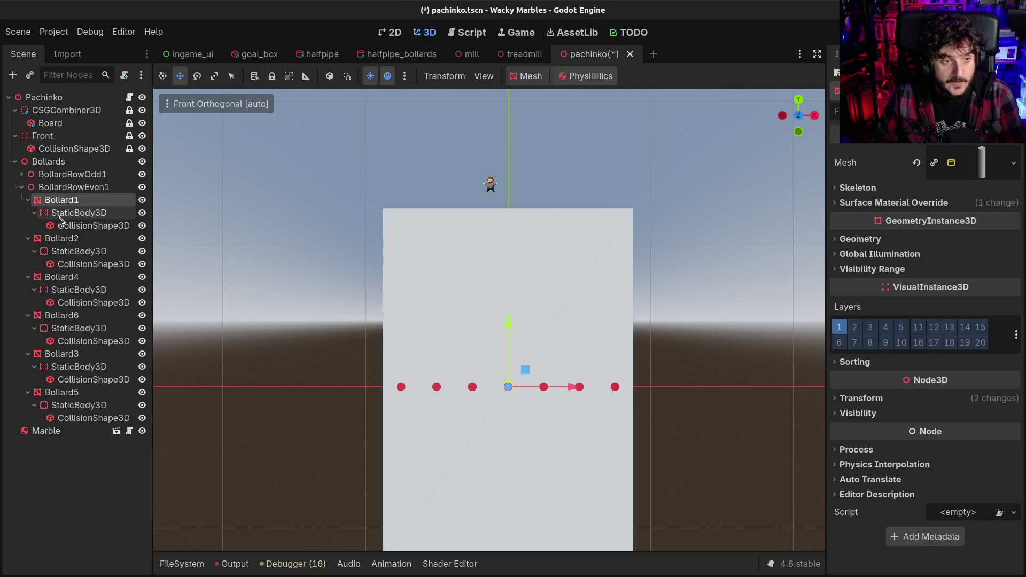
ctrl+click(61, 239)
ctrl+click(62, 276)
ctrl+click(60, 316)
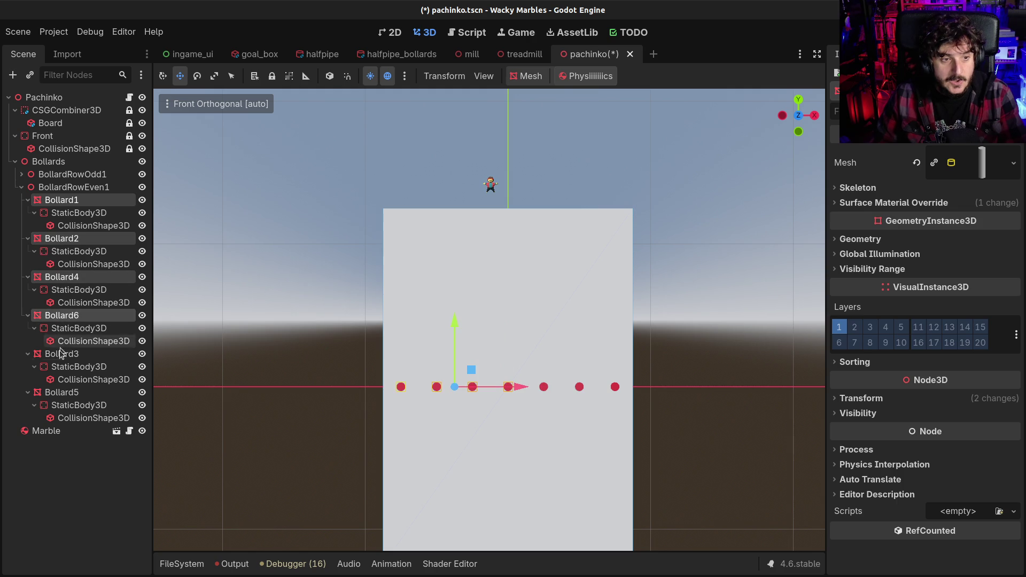
ctrl+click(61, 353)
ctrl+click(62, 392)
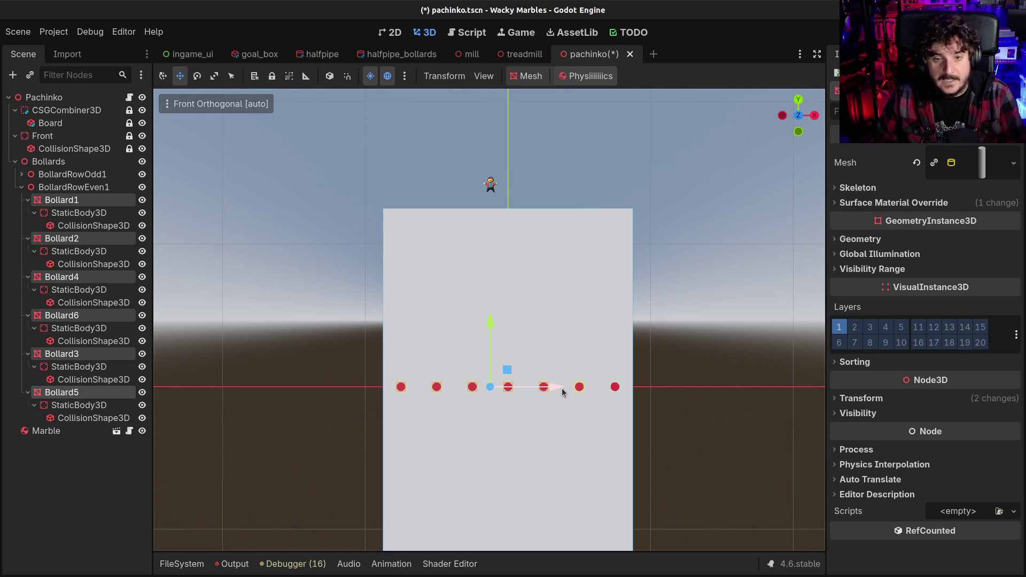
drag(555, 385, 573, 386)
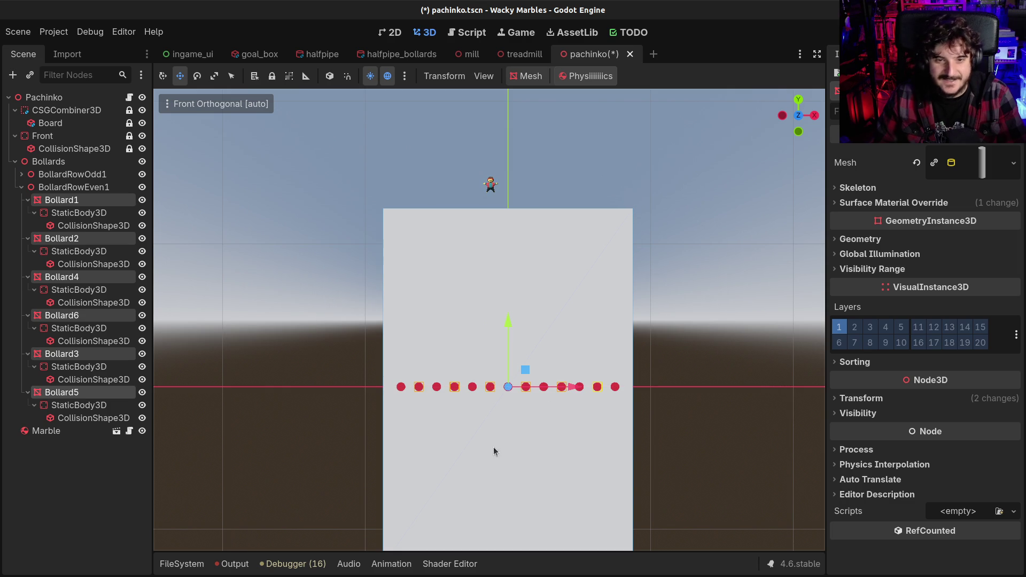
scroll(497, 419, up, 4)
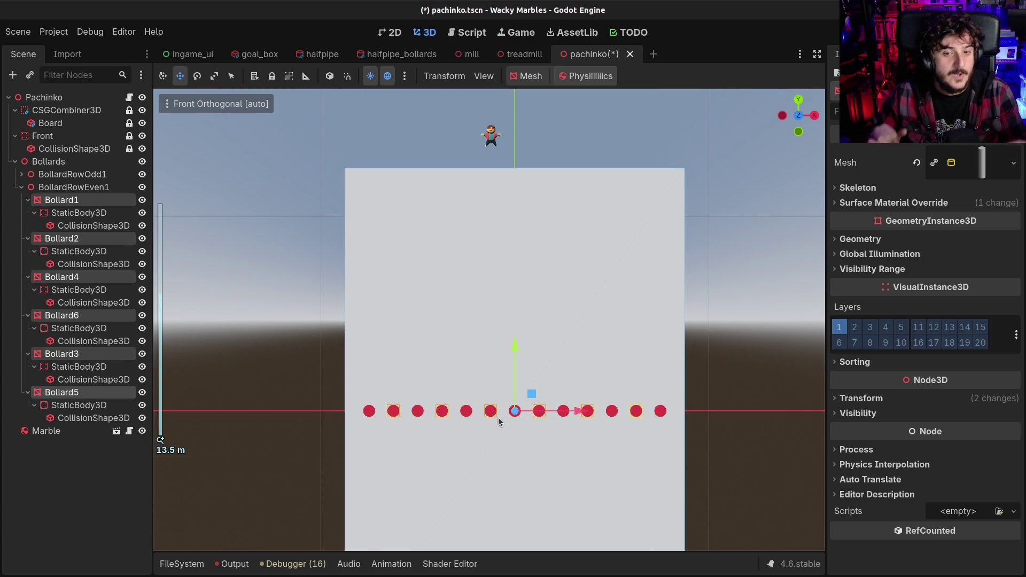
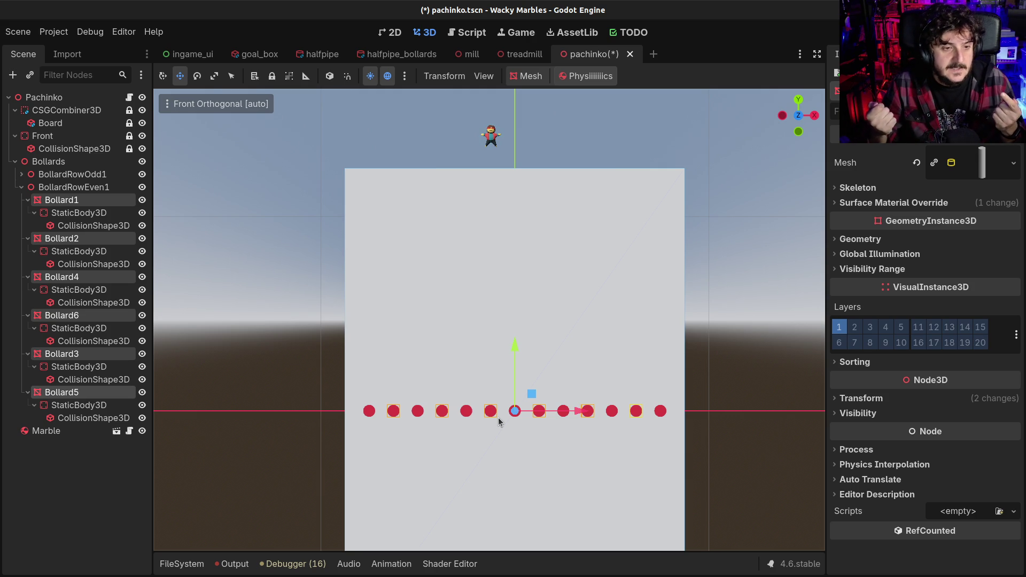
- Drag BollardRowEven1 upward and orbit to compare it against BollardRowOdd1
drag(515, 344, 512, 298)
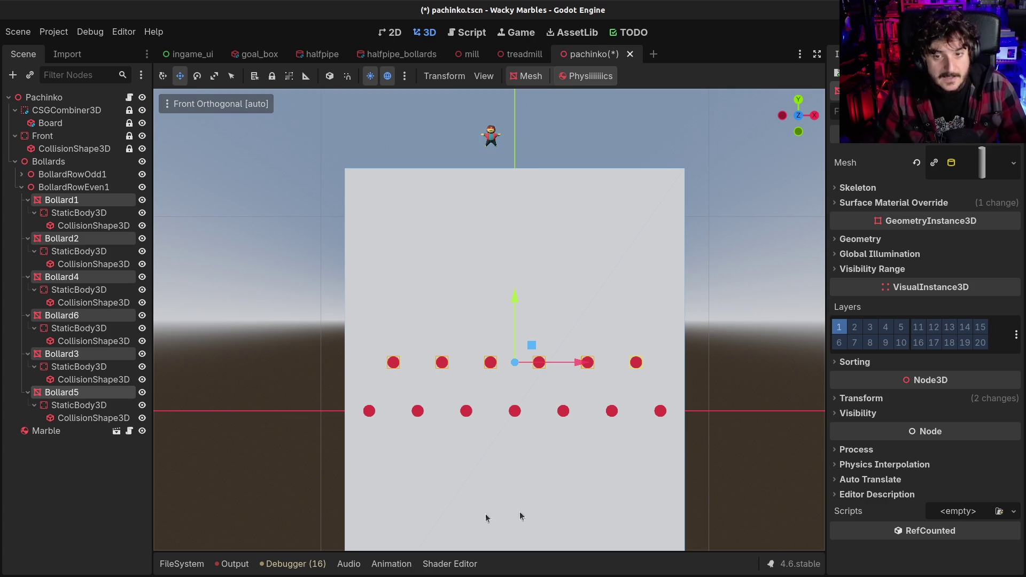
click(21, 187)
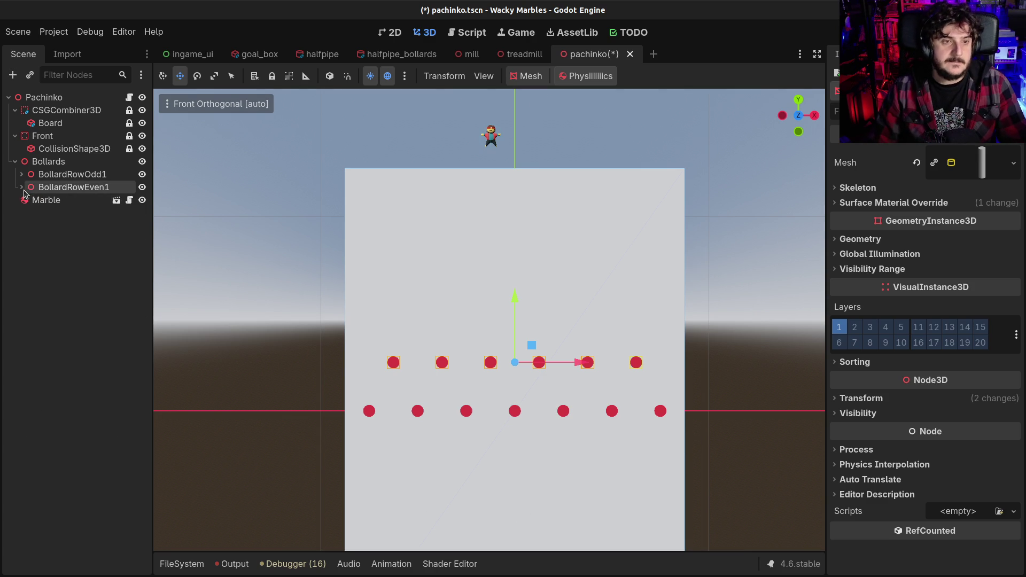
click(72, 174)
click(74, 187)
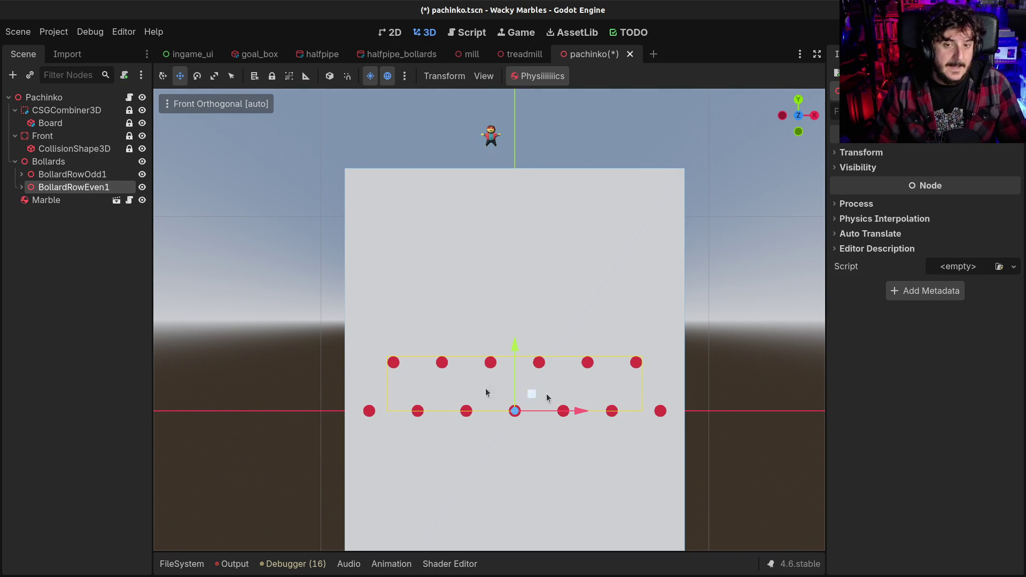
click(61, 175)
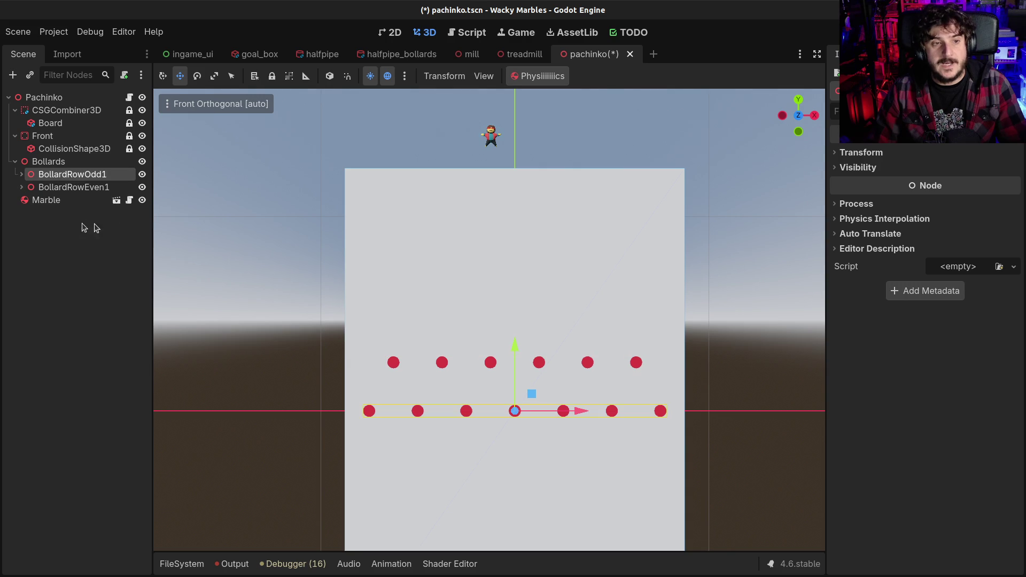
click(60, 187)
mouse_move(476, 313)
mouse_down()
mouse_move(516, 455)
mouse_move(406, 470)
mouse_move(383, 439)
mouse_move(443, 445)
mouse_up()
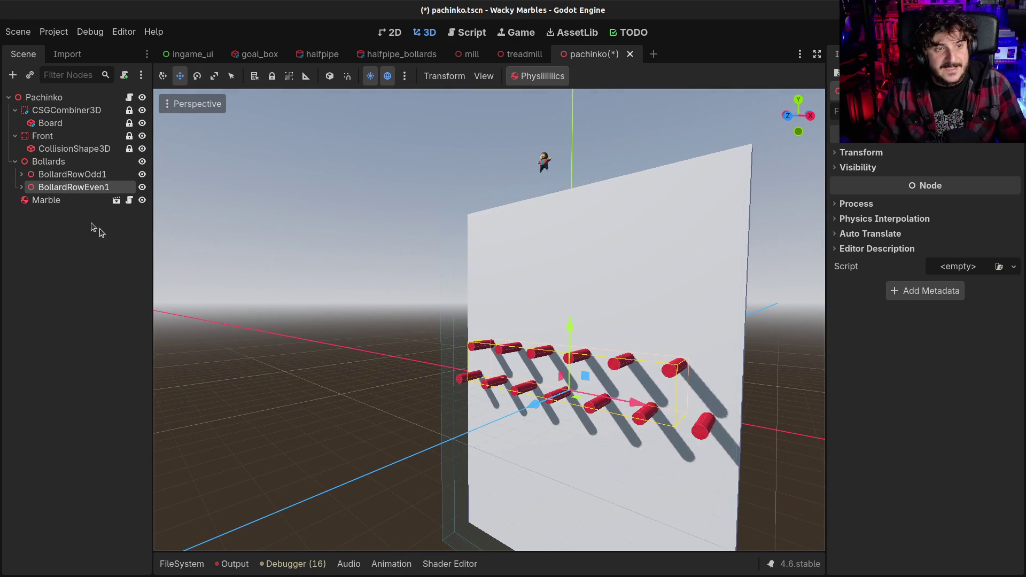
click(20, 187)
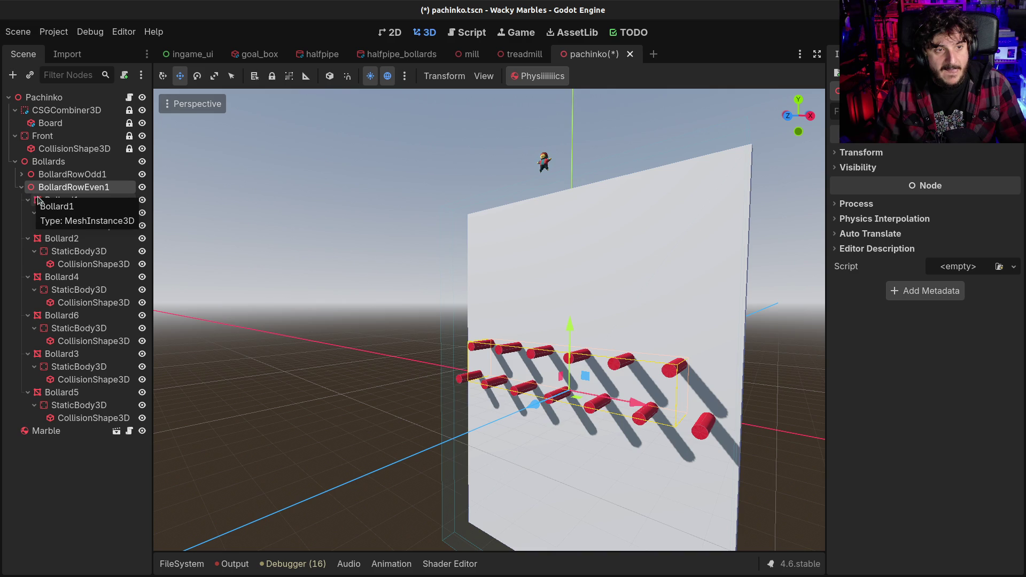
click(31, 190)
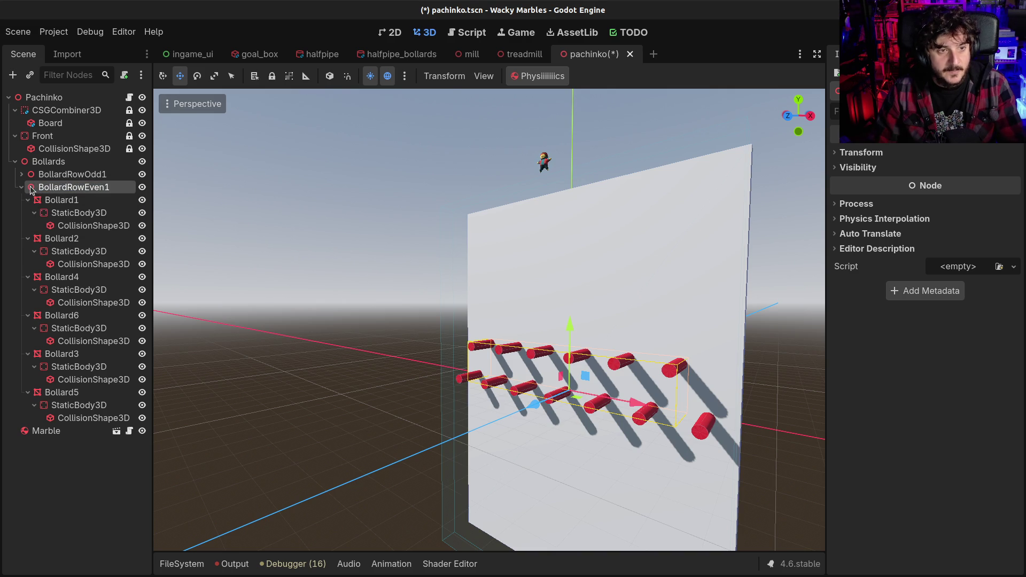
- Undo that move, then in Front view raise BollardRowEven1 one unit above BollardRowOdd1
key(ctrl+z)
click(21, 187)
key(F2)
key(Escape)
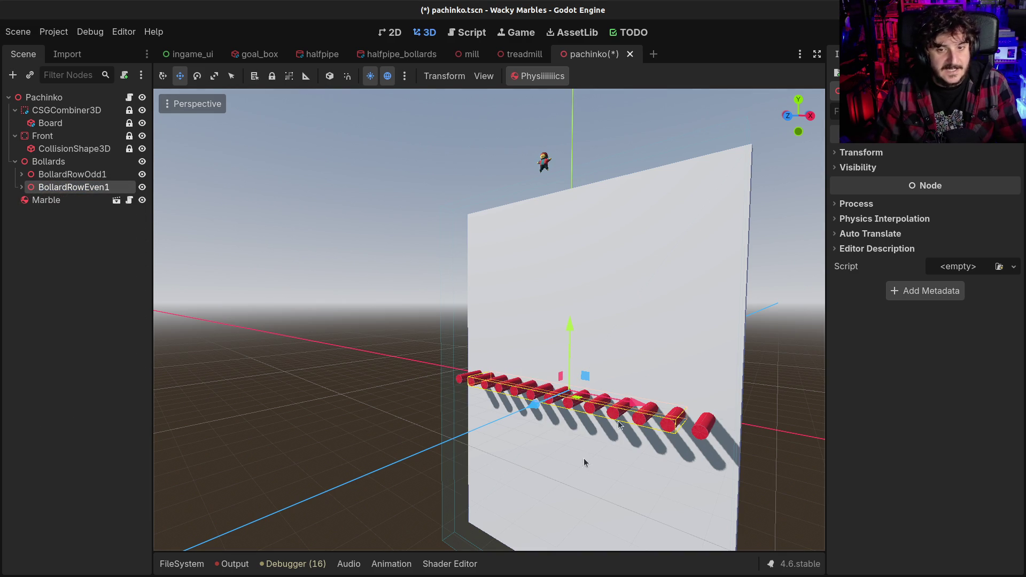
scroll(560, 470, up, 2)
click(786, 117)
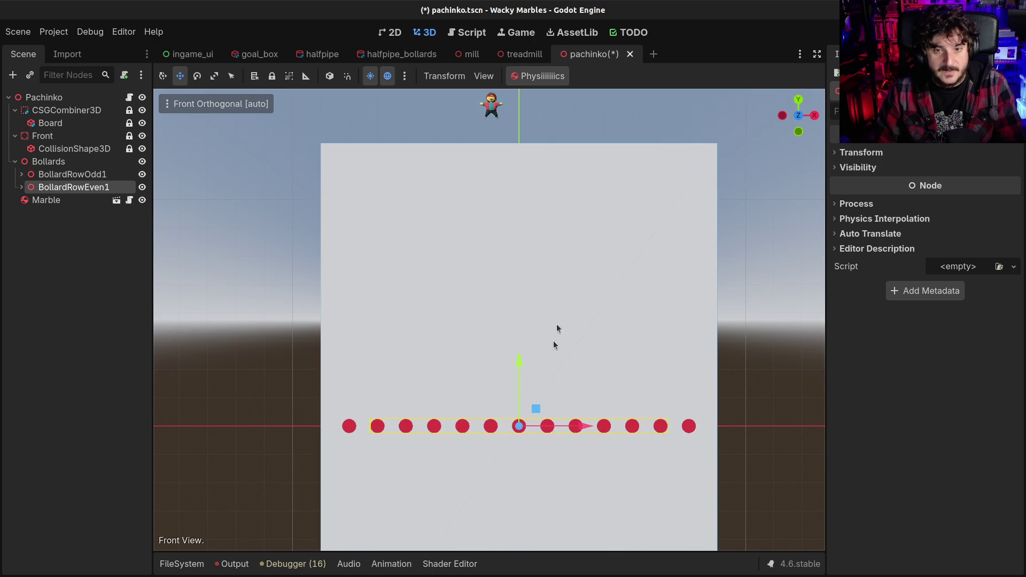
drag(523, 368, 520, 315)
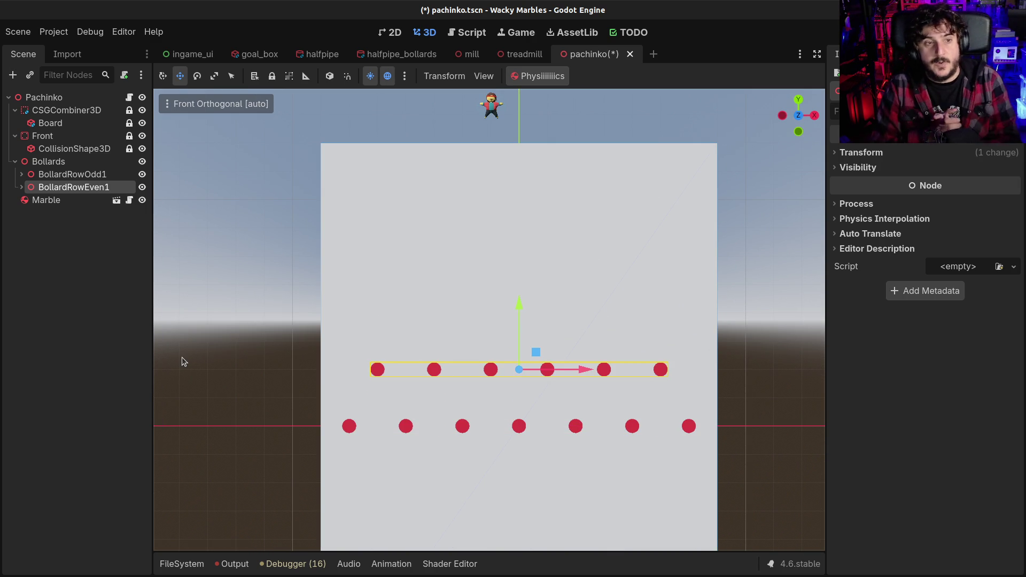
scroll(502, 408, down, 3)
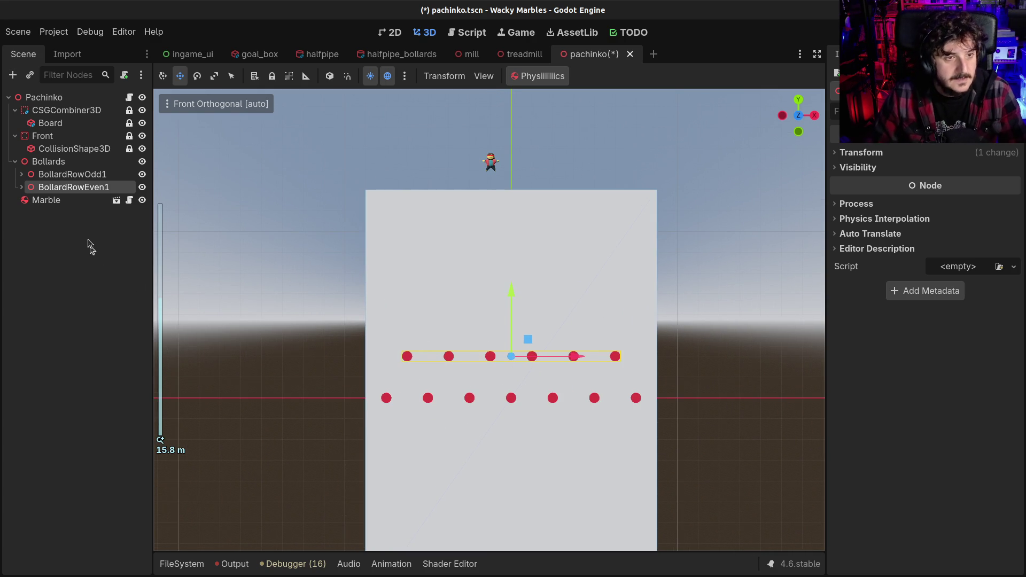
click(75, 175)
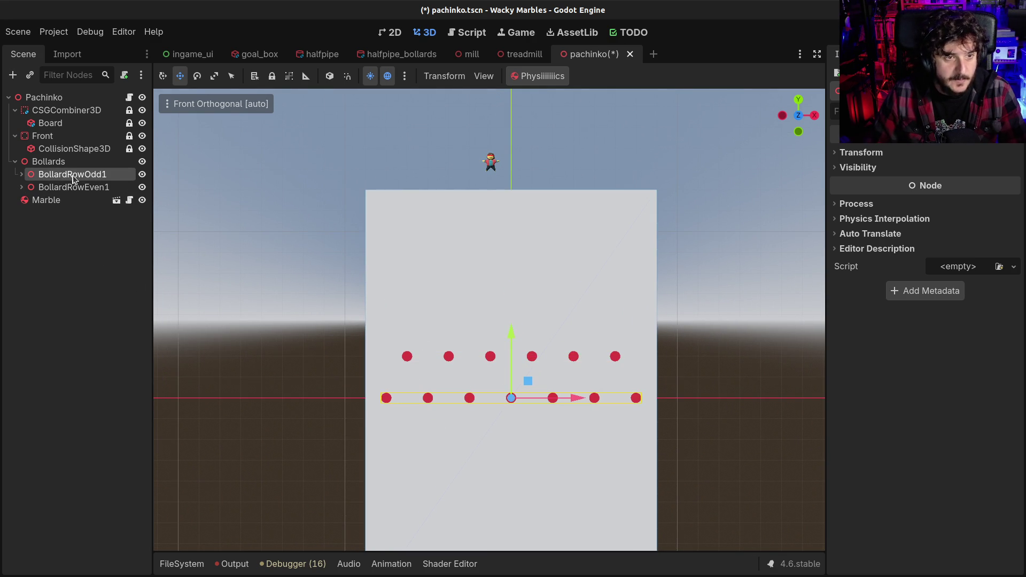
- Duplicate BollardRowOdd1 and BollardRowEven1 and lift the copies up the board
shift+click(75, 186)
key(ctrl+d)
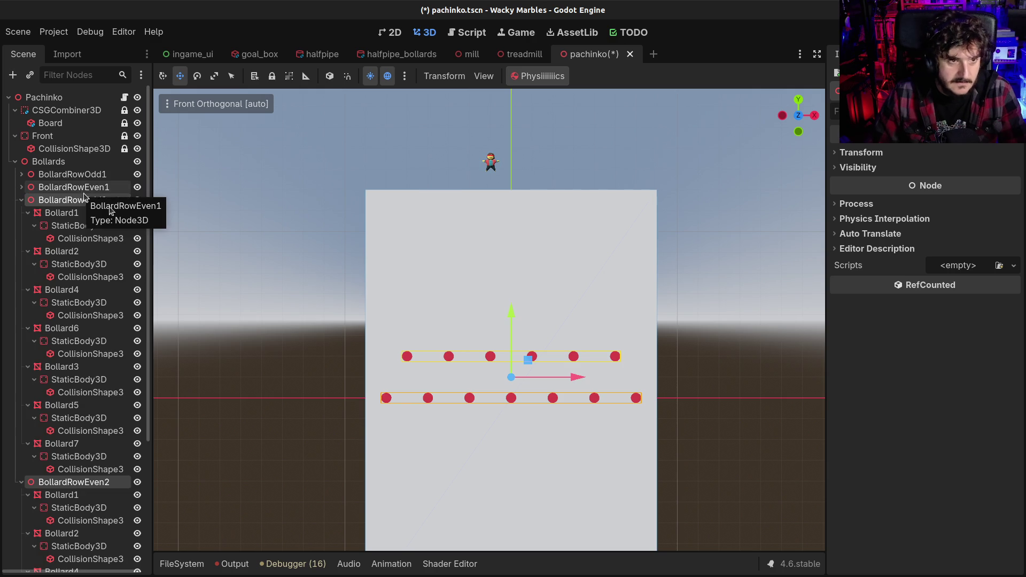
drag(510, 313, 514, 230)
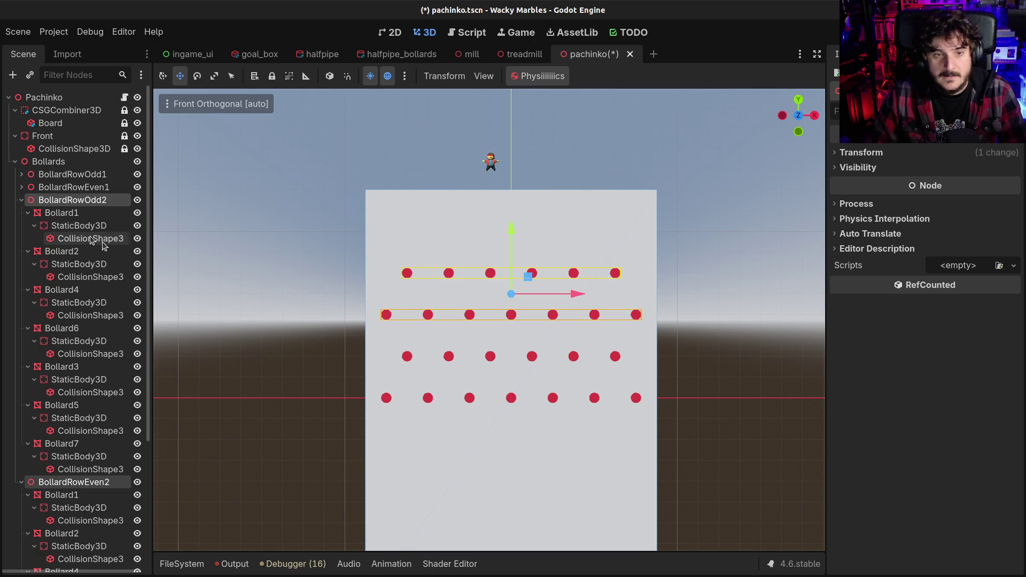
click(20, 200)
click(21, 212)
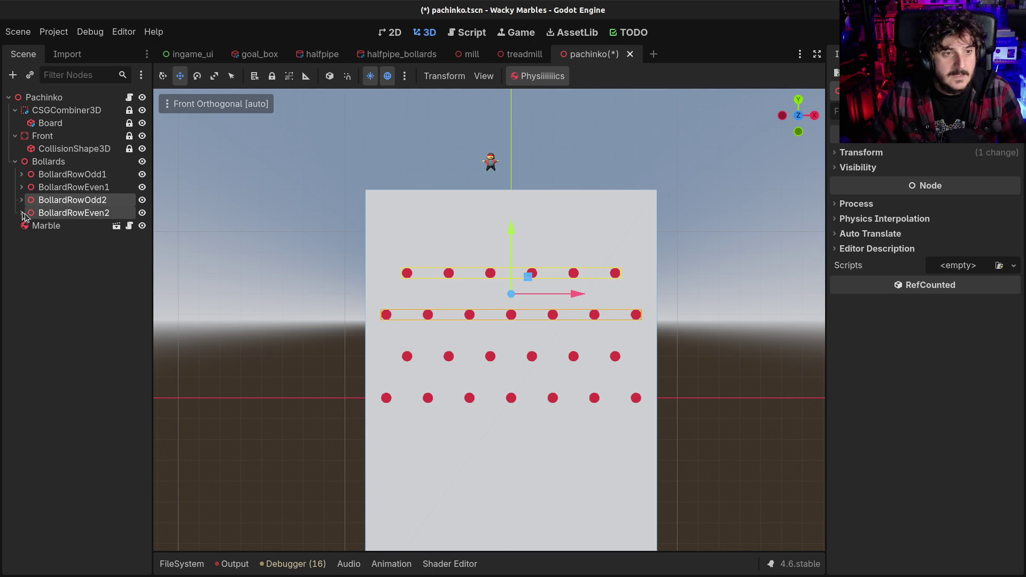
- Make two more copies of the row pair and place them lower on the board
key(ctrl+d)
drag(513, 228, 493, 401)
scroll(551, 439, down, 2)
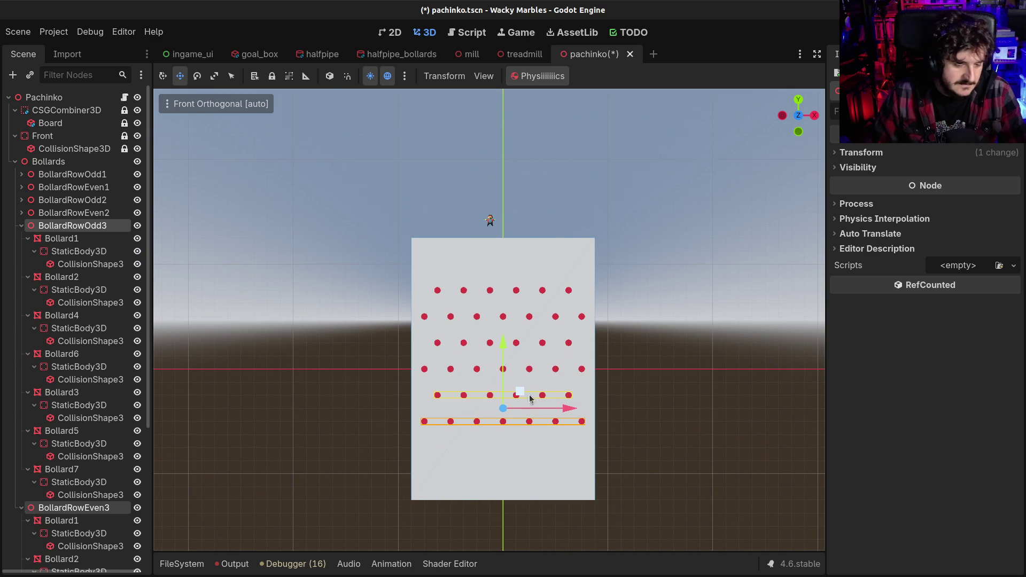
key(ctrl+d)
drag(502, 339, 505, 395)
- Collapse the new bollard rows BollardRowOdd3 through BollardRowEven4 in the scene tree
click(27, 163)
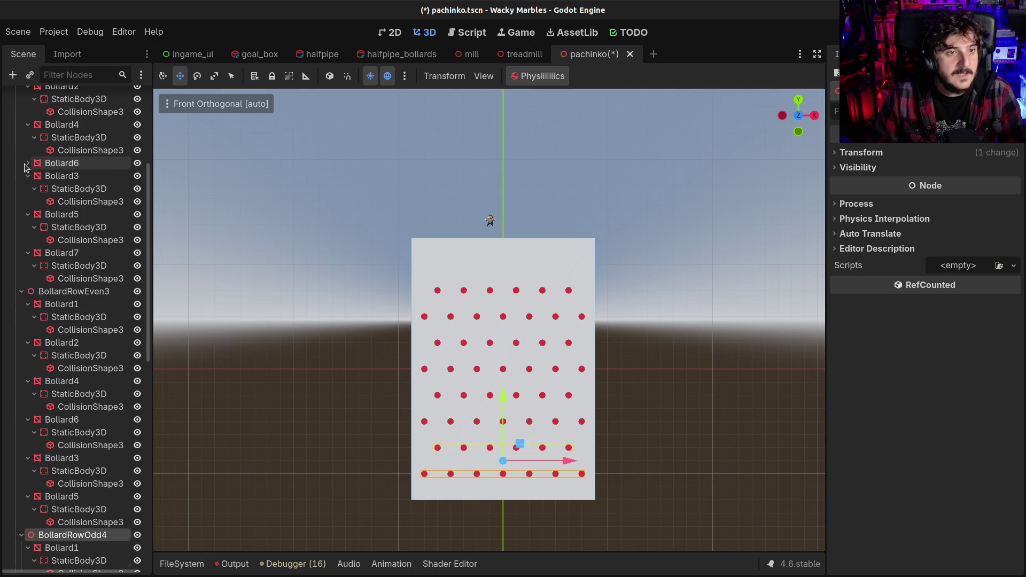
click(27, 124)
scroll(28, 128, up, 5)
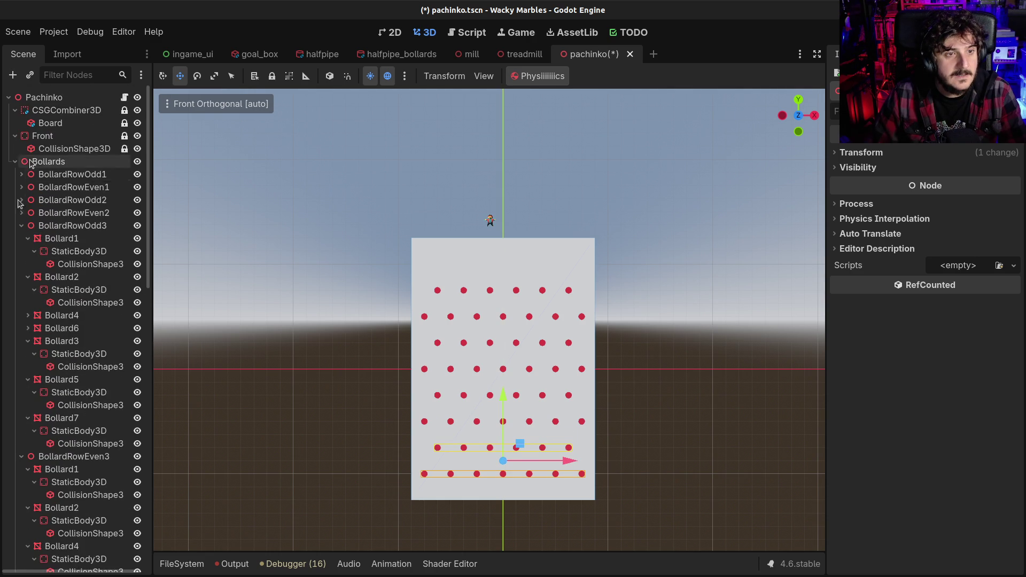
click(21, 226)
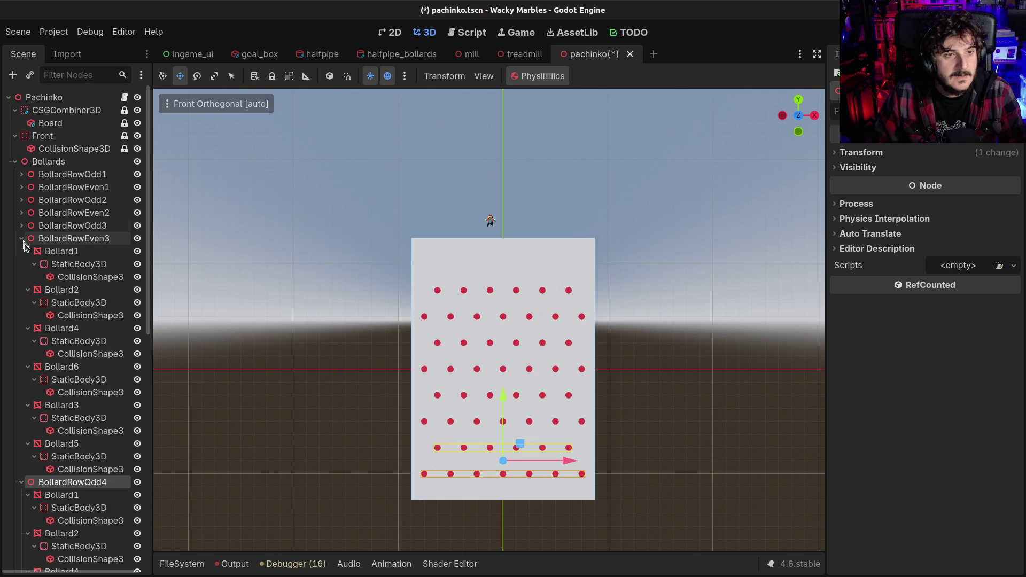
click(22, 239)
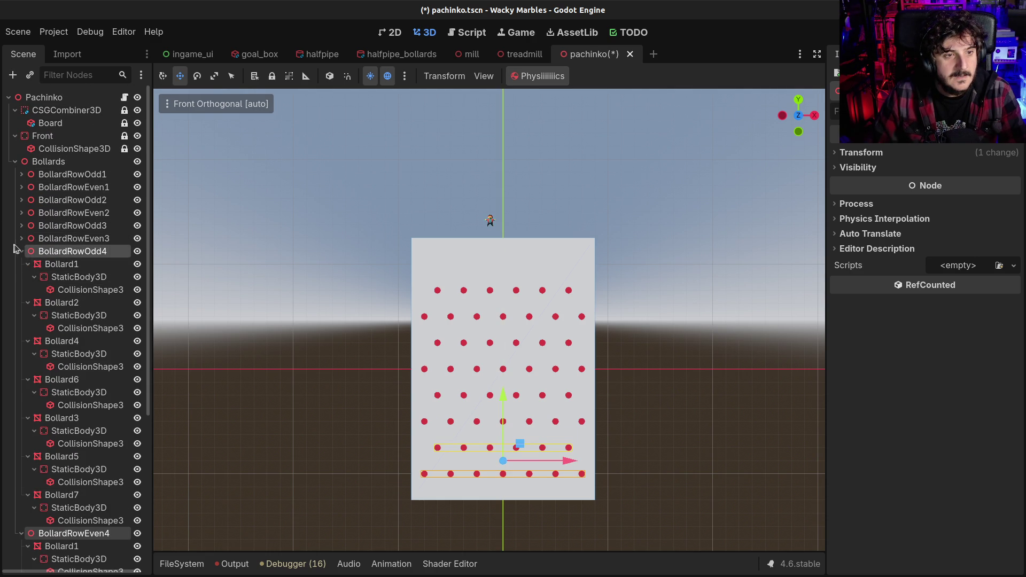
click(20, 251)
click(21, 264)
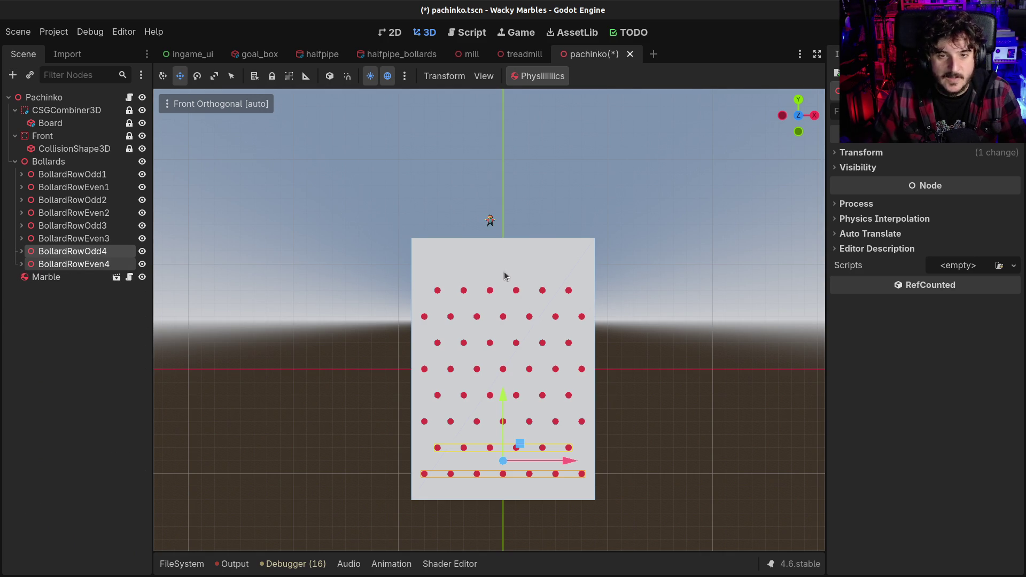
click(32, 174)
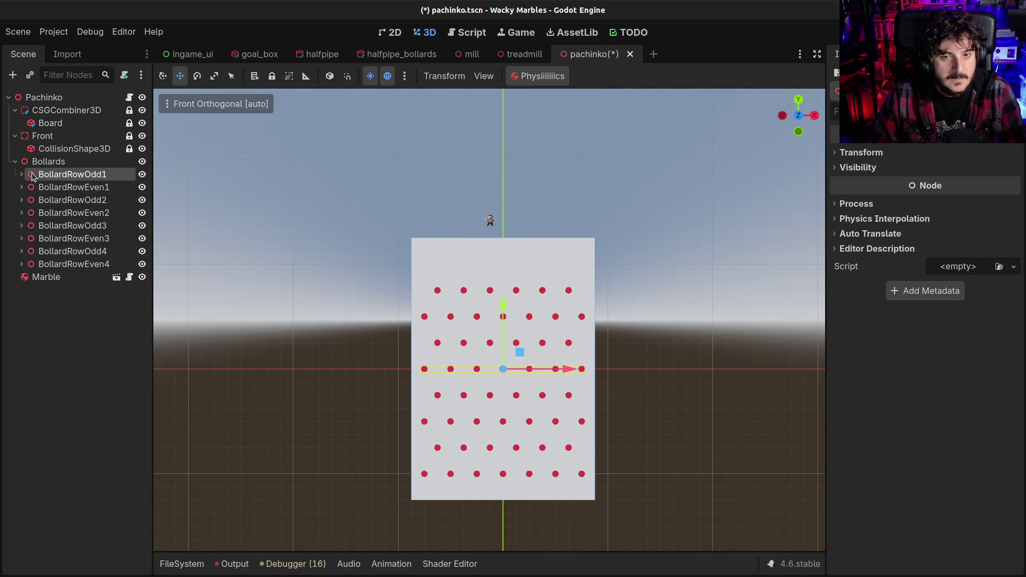
- Duplicate BollardRowOdd2 and move the copy straight up to the board's top as BollardRowOdd5
click(35, 214)
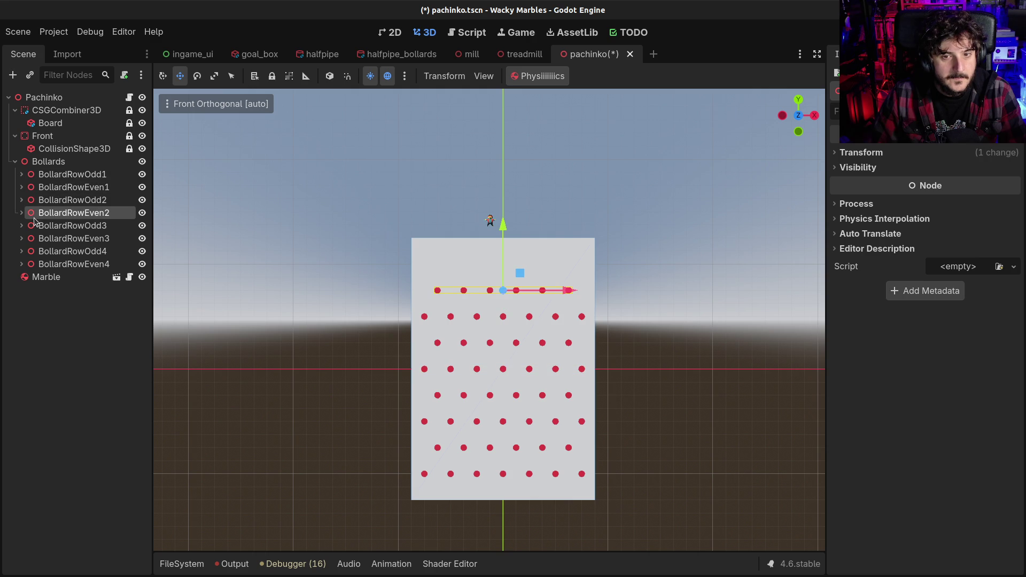
shift+click(36, 206)
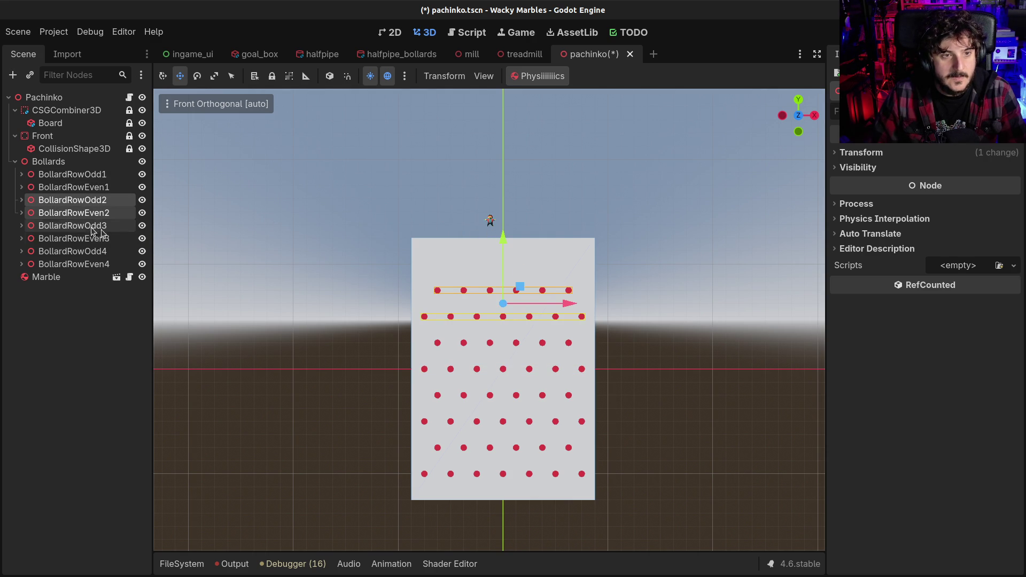
click(62, 215)
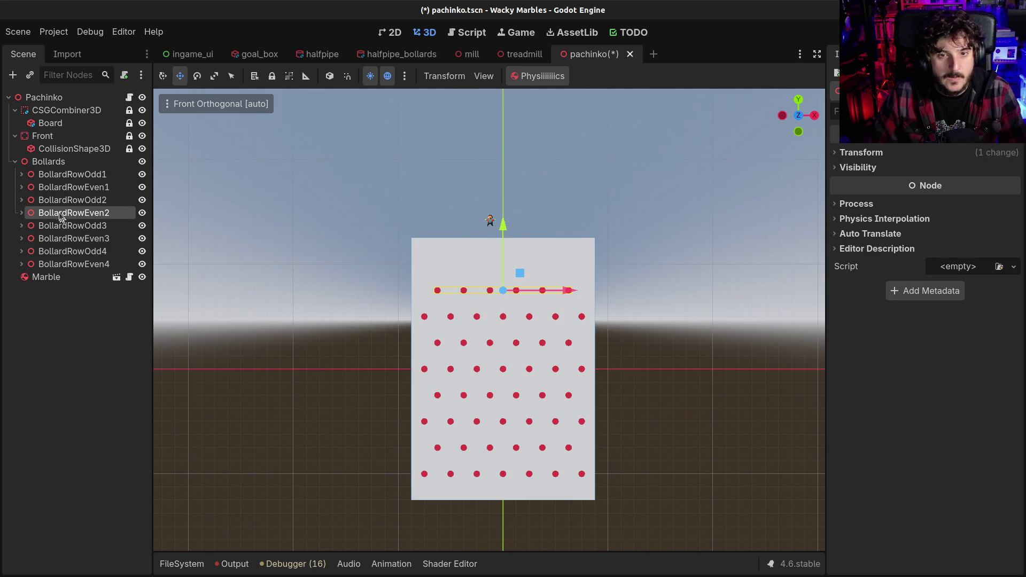
click(63, 202)
key(ctrl+d)
key(g)
key(y)
click(501, 198)
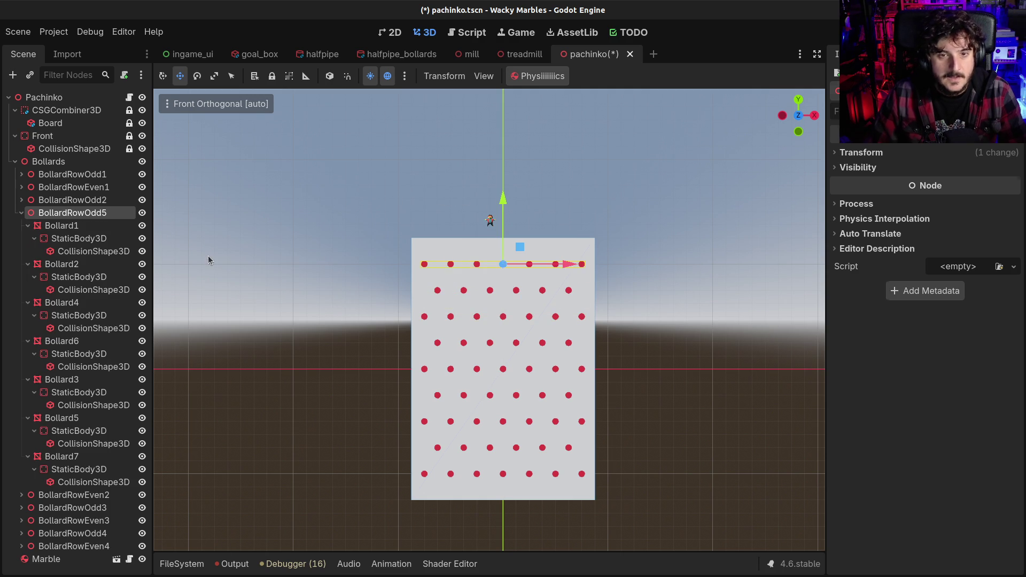
click(597, 247)
mouse_move(616, 248)
mouse_down()
mouse_move(591, 291)
mouse_move(458, 304)
mouse_move(440, 327)
mouse_move(607, 298)
mouse_move(614, 286)
mouse_up()
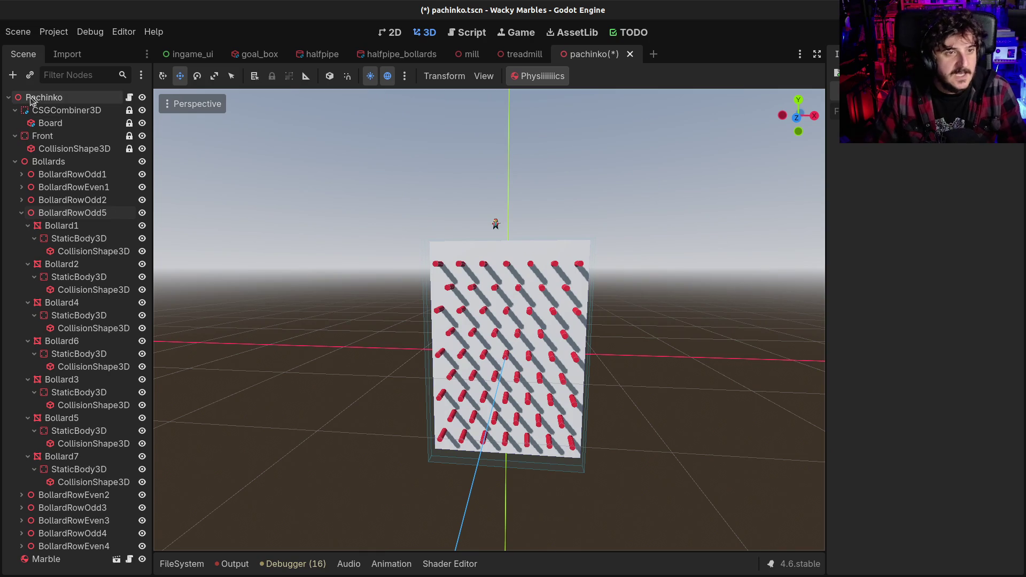
click(15, 161)
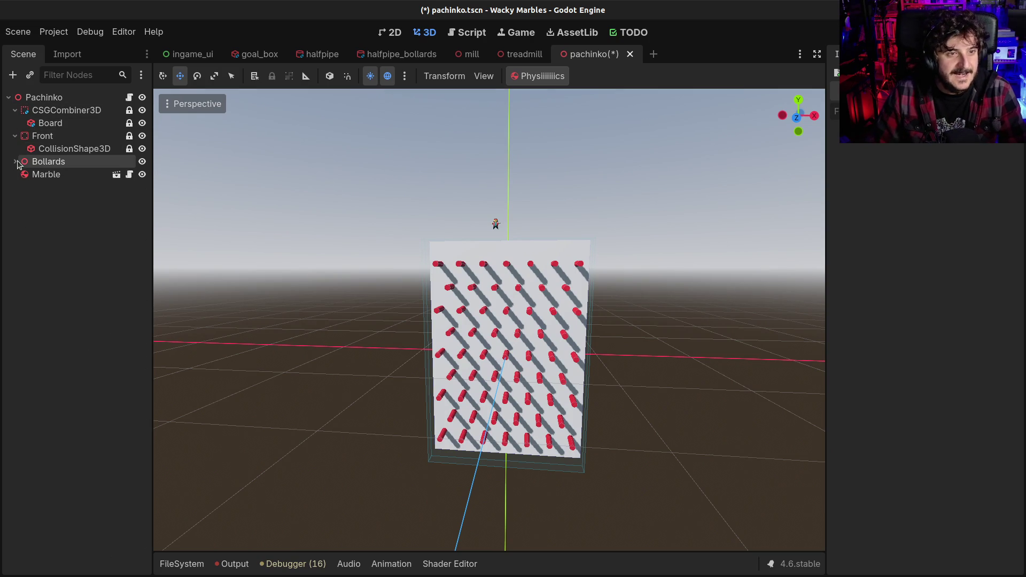
- Run the in-editor physics so the marble falls onto the pegs, stop it, and select Marble
click(562, 79)
scroll(467, 268, up, 3)
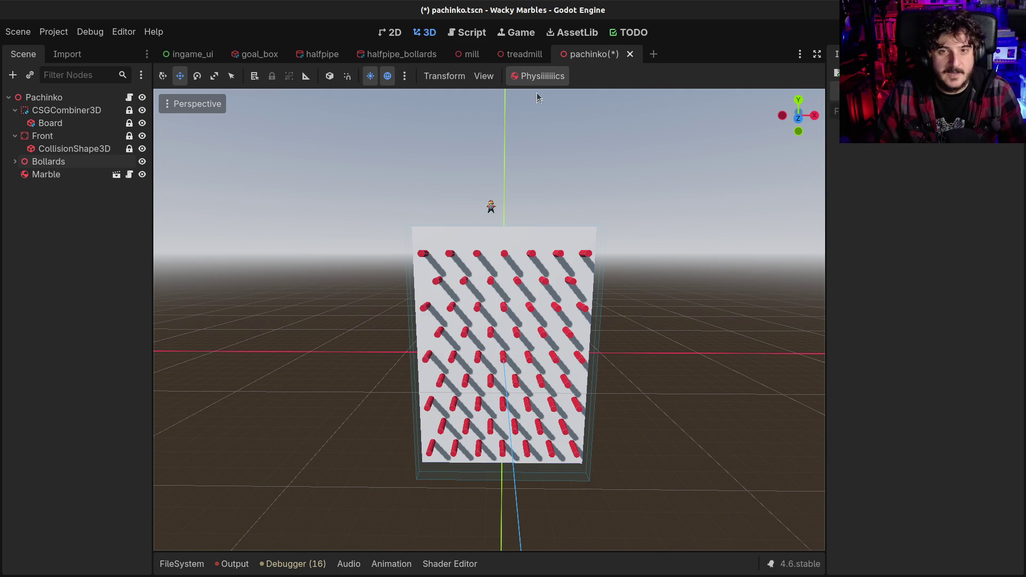
click(538, 78)
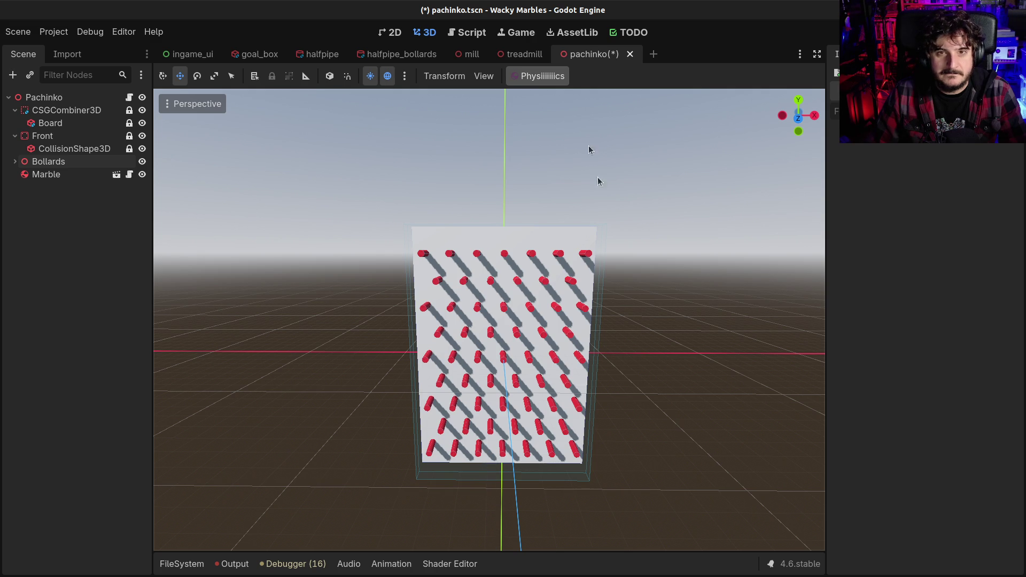
click(549, 78)
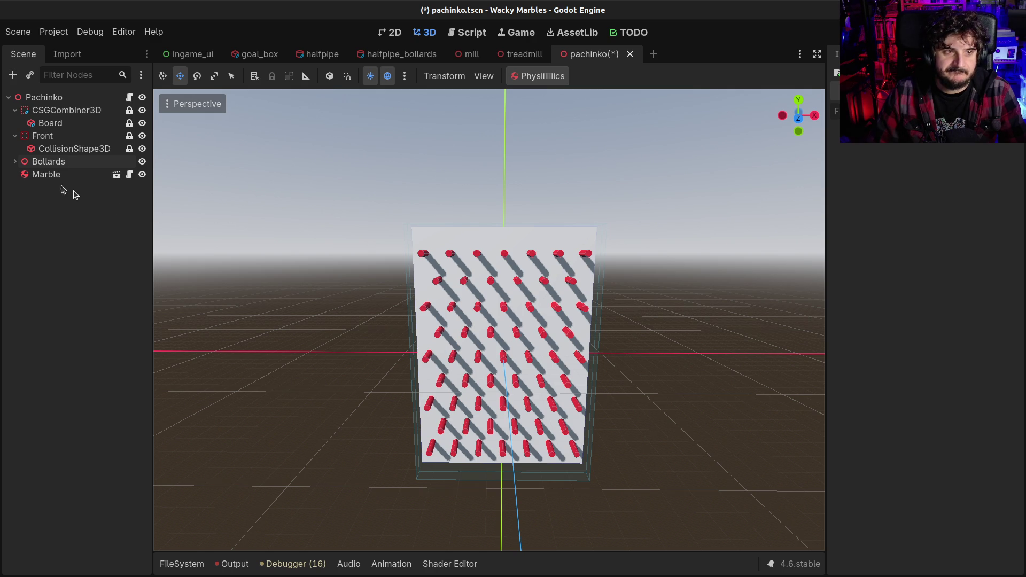
click(48, 175)
scroll(567, 457, down, 10)
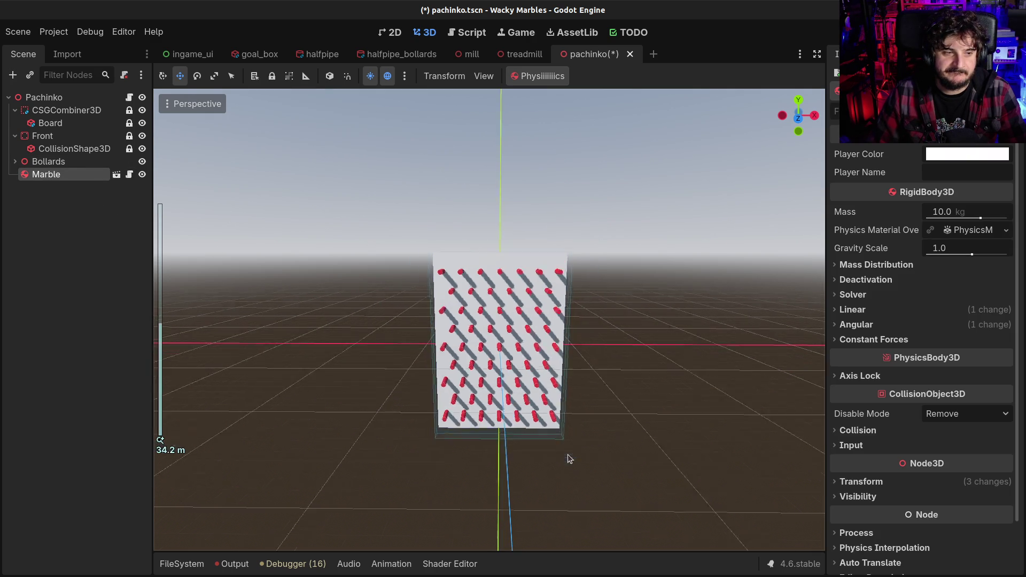
- Raise the Marble high above the pegboard and orbit to check its height edge-on
mouse_move(496, 470)
mouse_down()
mouse_move(507, 117)
mouse_move(488, 191)
mouse_up()
scroll(430, 275, up, 10)
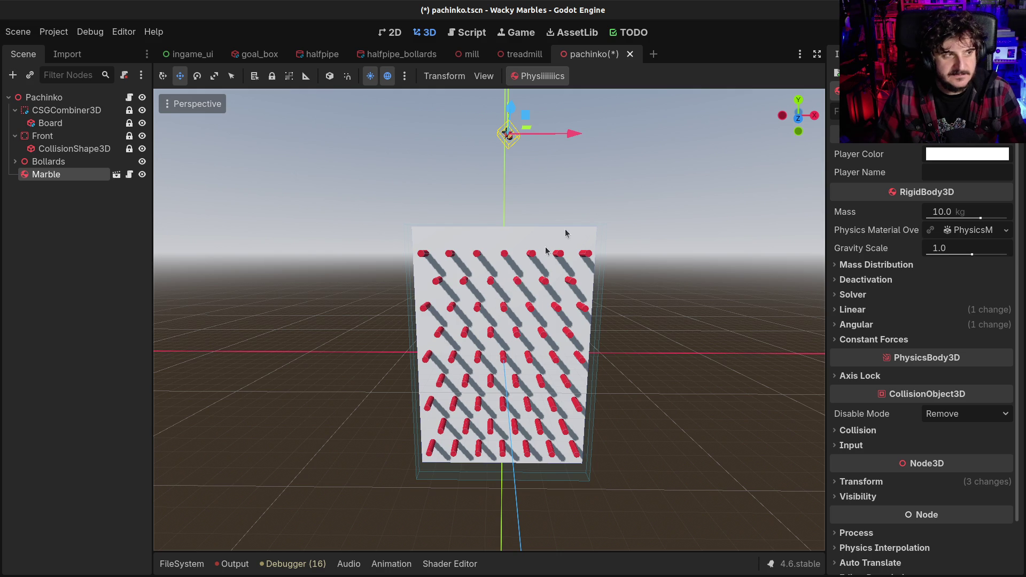
mouse_move(649, 222)
mouse_down()
mouse_move(463, 311)
mouse_move(418, 291)
mouse_move(424, 307)
mouse_move(456, 314)
mouse_move(437, 310)
mouse_move(556, 197)
mouse_up()
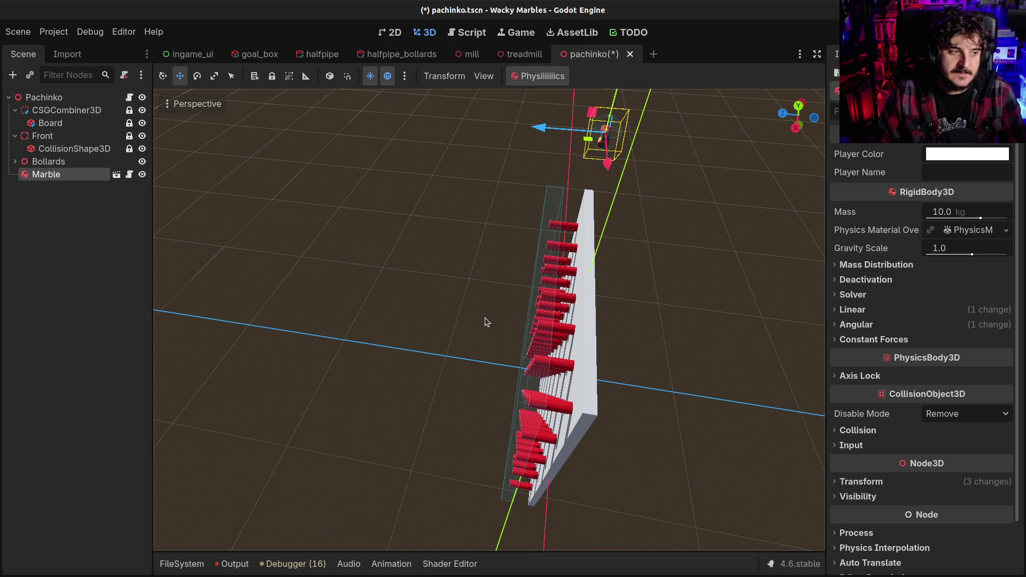
mouse_move(466, 312)
mouse_down()
mouse_move(664, 304)
mouse_move(671, 342)
mouse_up()
scroll(386, 243, up, 3)
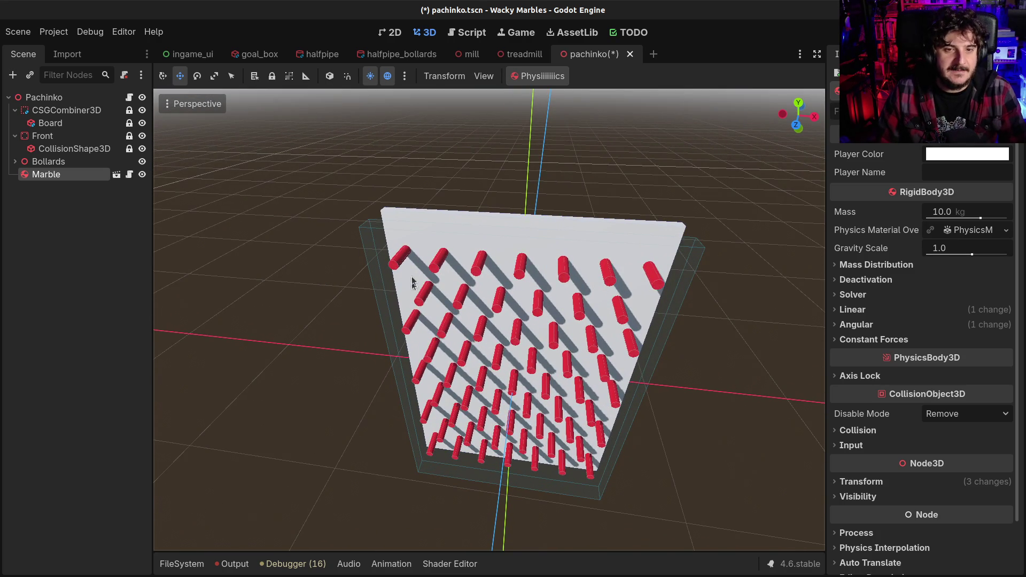
- Select the first bollard's StaticBody3D and inspect the rows from the side and Top view
click(15, 161)
click(44, 239)
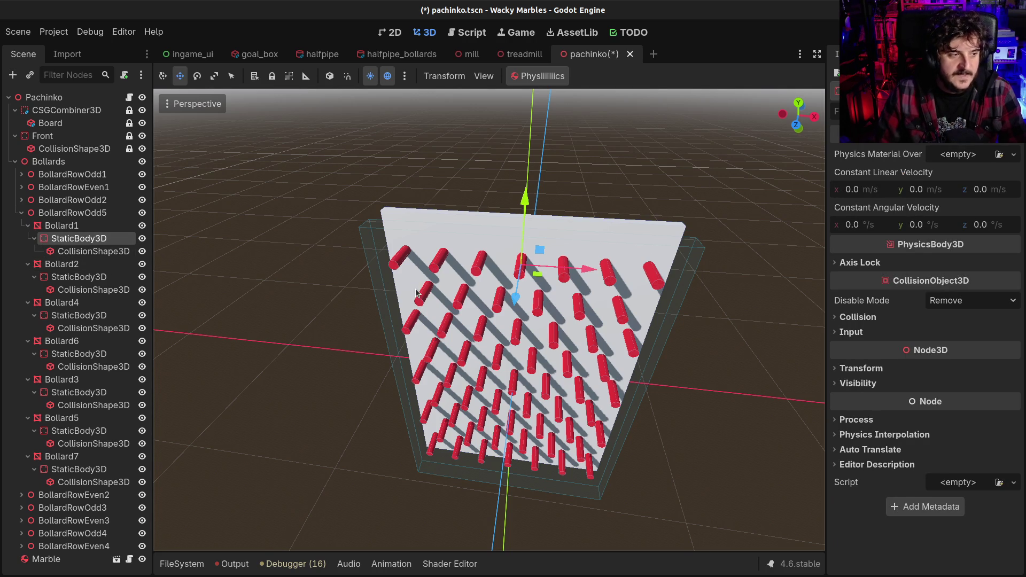
mouse_move(631, 226)
mouse_down()
mouse_move(508, 258)
mouse_move(443, 253)
mouse_up()
mouse_move(534, 278)
mouse_down()
mouse_move(534, 262)
mouse_move(513, 261)
mouse_move(512, 245)
mouse_up()
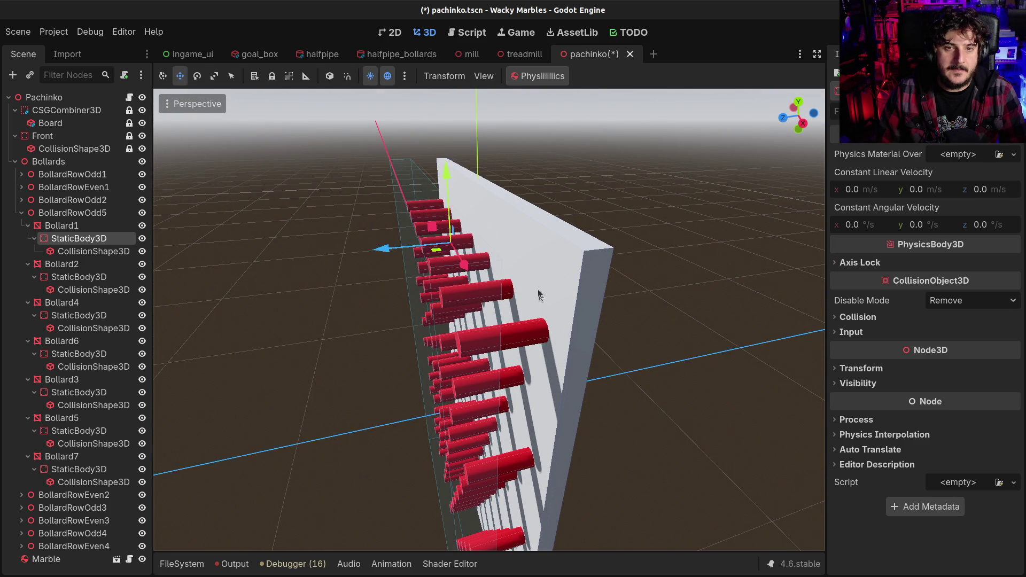
drag(512, 246, 526, 259)
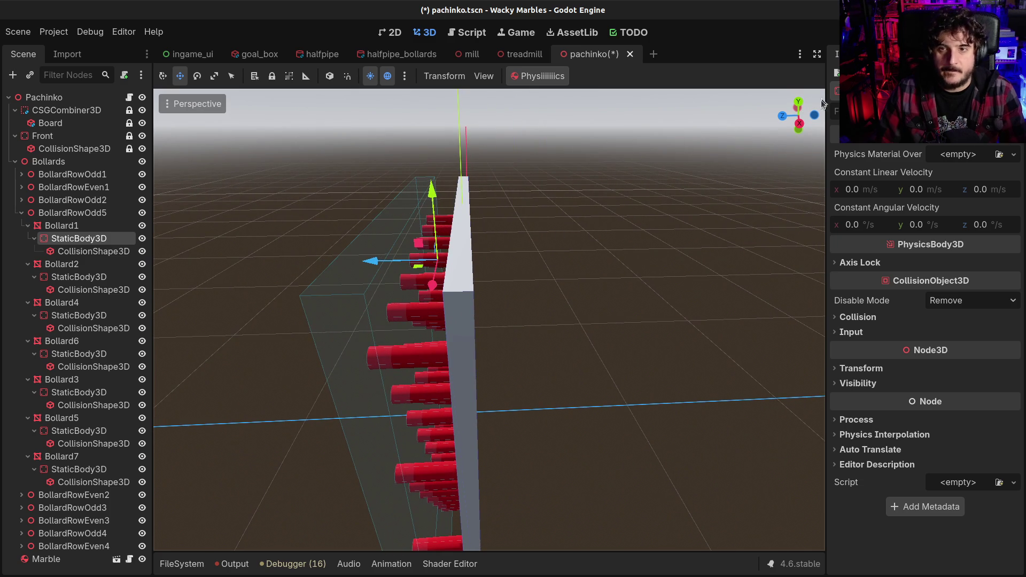
click(796, 105)
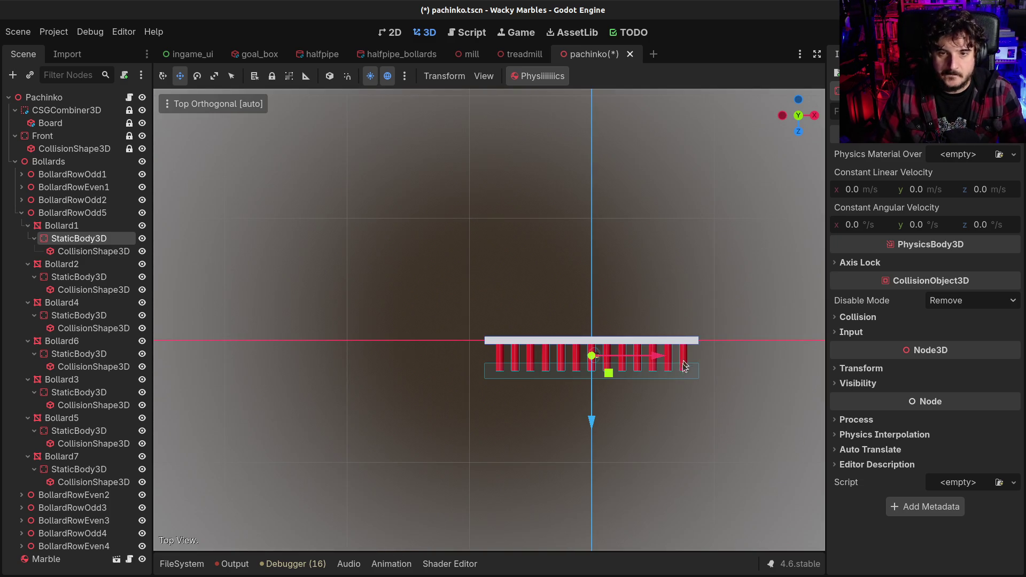
- Add a CSGBox3D under CSGCombiner3D and set its vertical position above the board
click(51, 124)
click(59, 110)
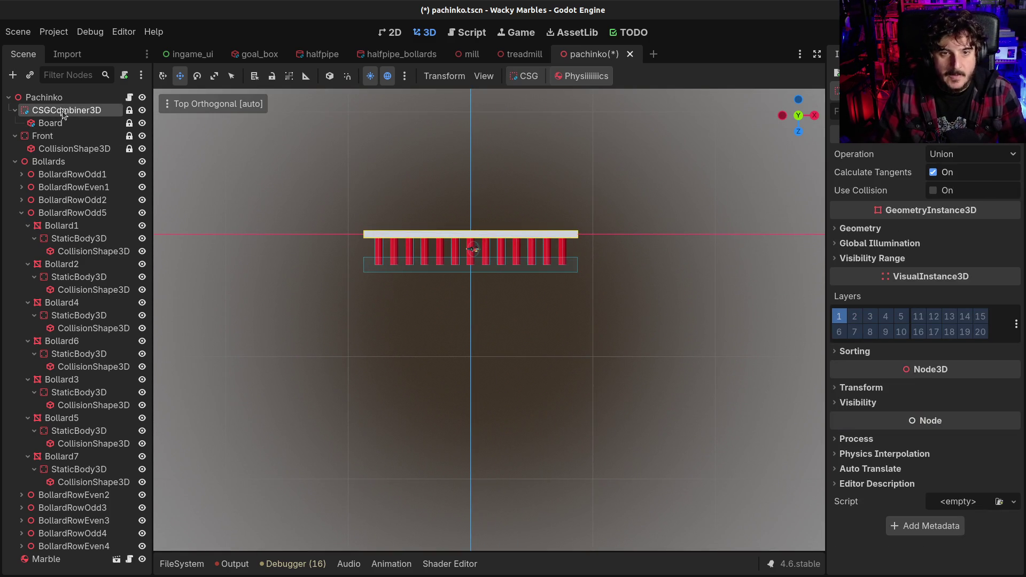
key(ctrl+a)
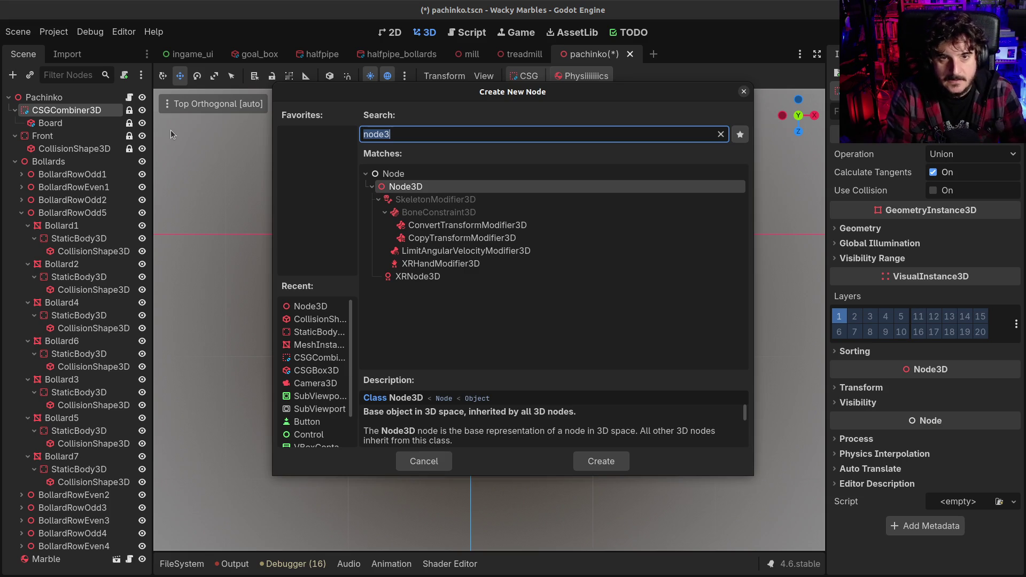
text(csg)
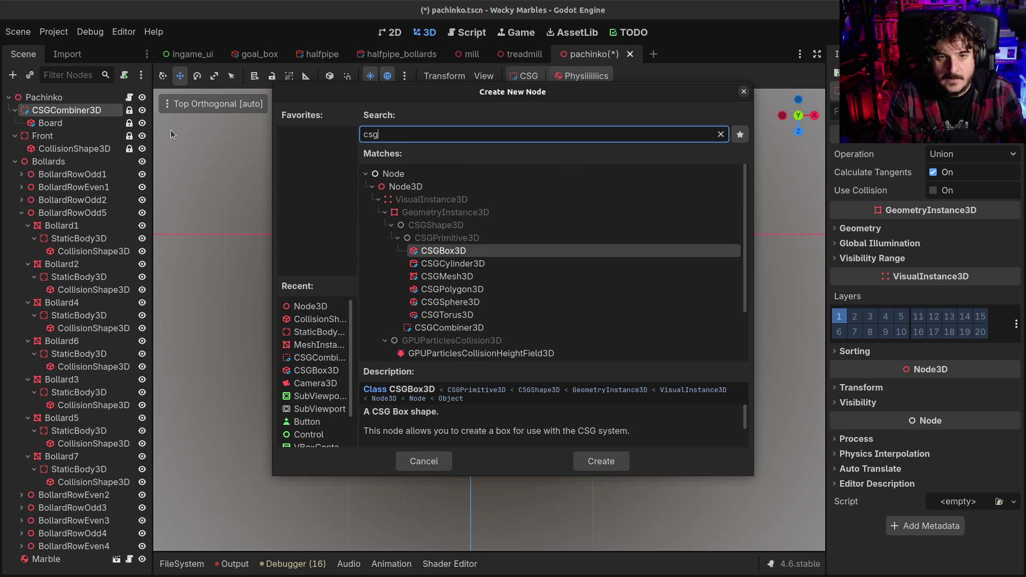
key(Return)
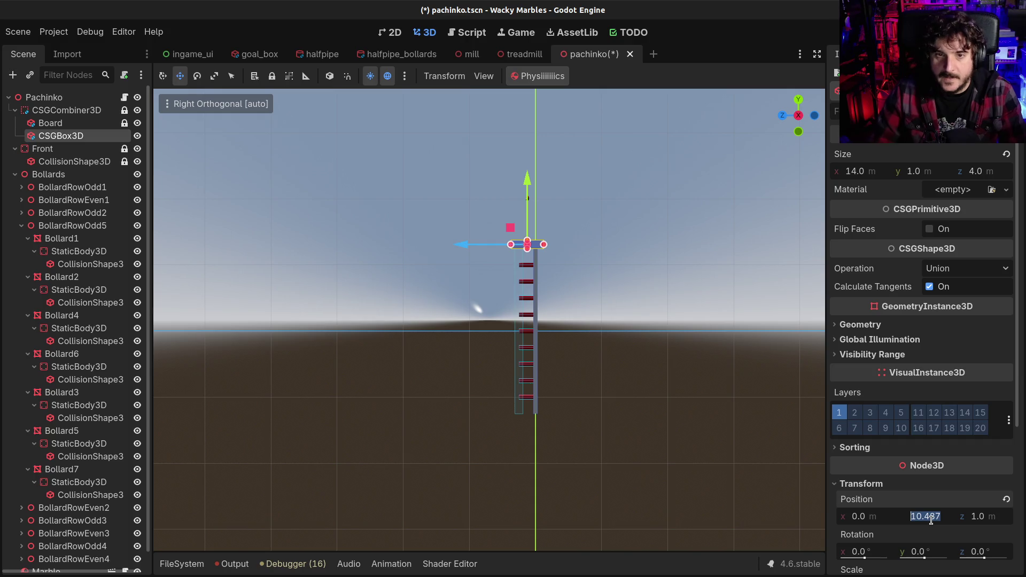
key(Return)
scroll(501, 277, up, 10)
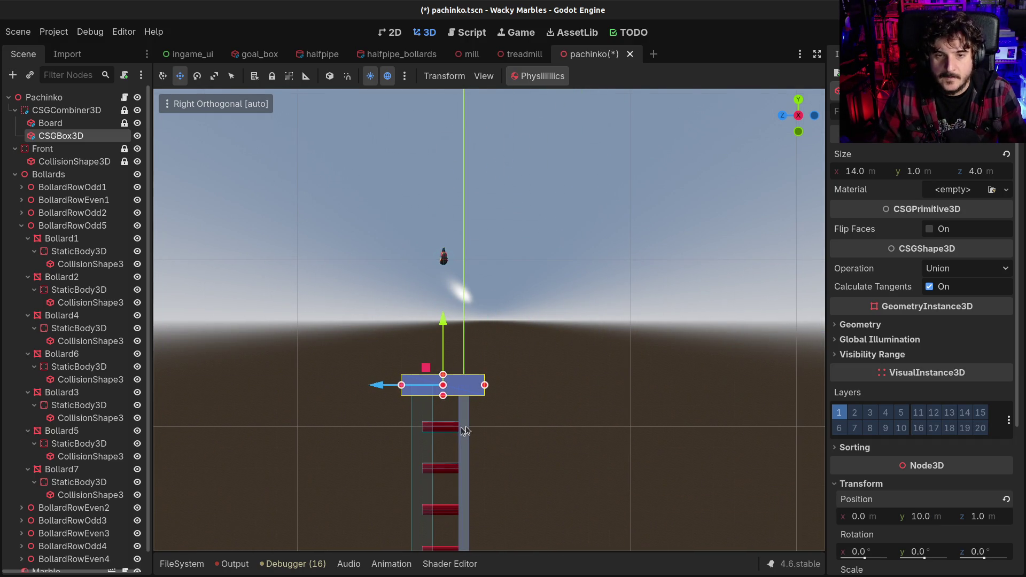
- Try z sizes of 3 and 2.5 for the box and stretch it taller with the gizmo
click(975, 172)
text(3)
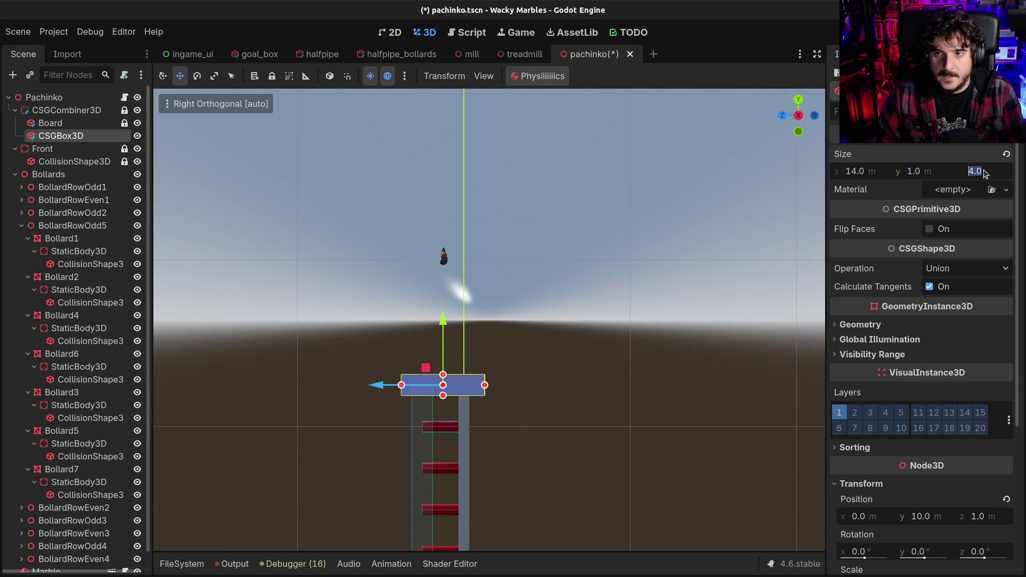
key(Return)
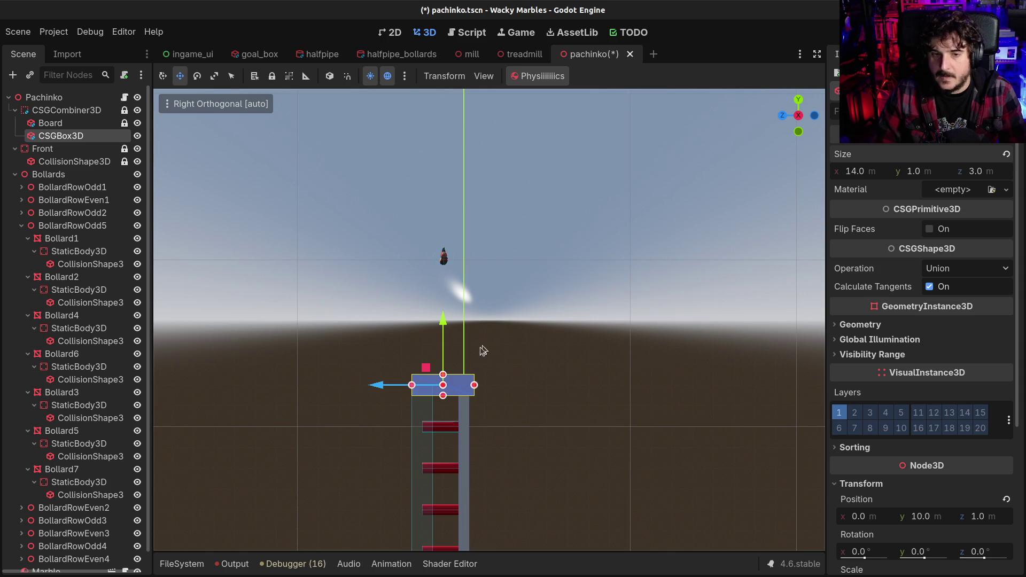
click(995, 172)
text(5)
key(Return)
scroll(398, 444, up, 5)
drag(398, 444, 462, 203)
click(613, 222)
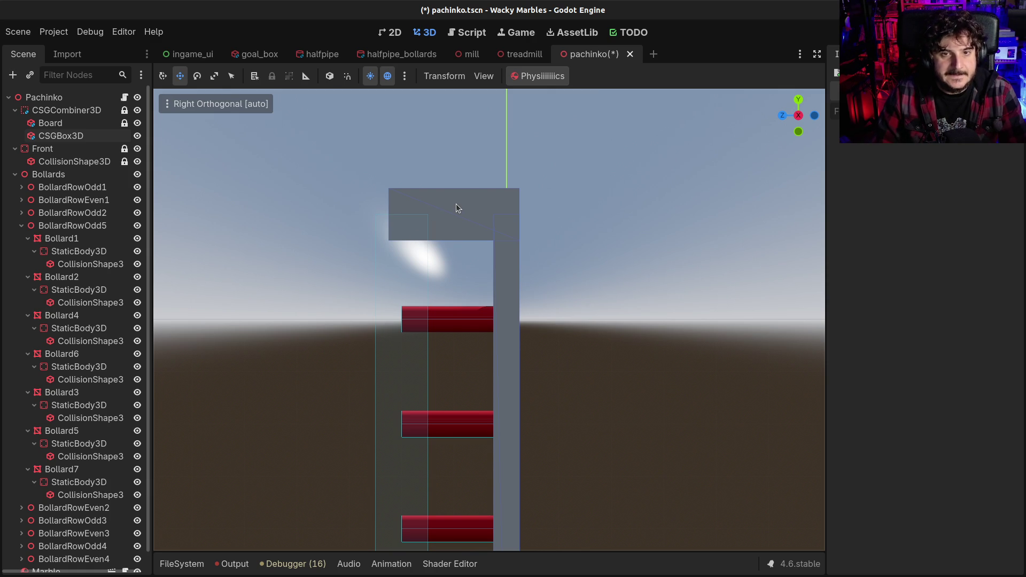
click(53, 136)
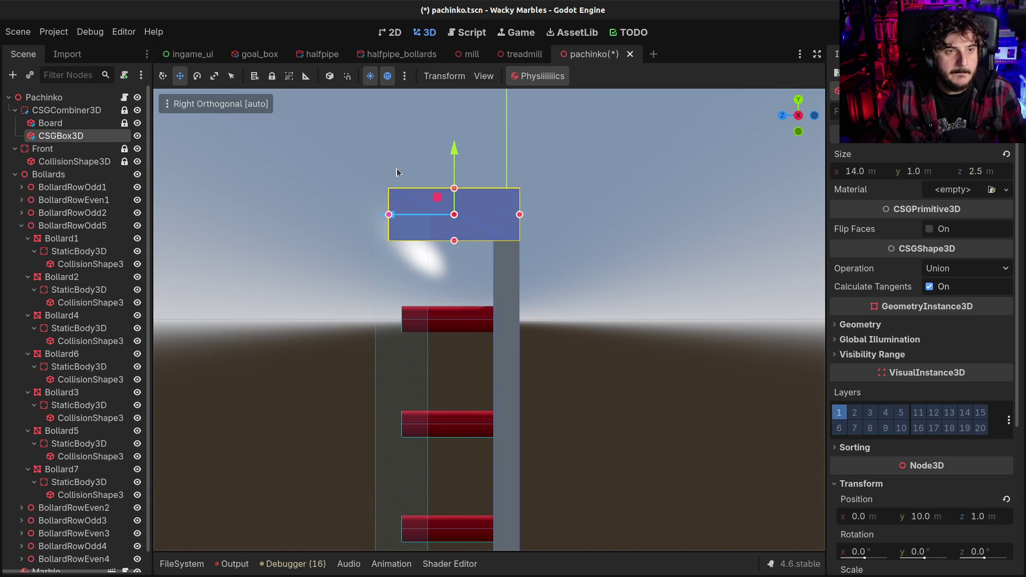
scroll(489, 238, down, 2)
drag(464, 200, 477, 94)
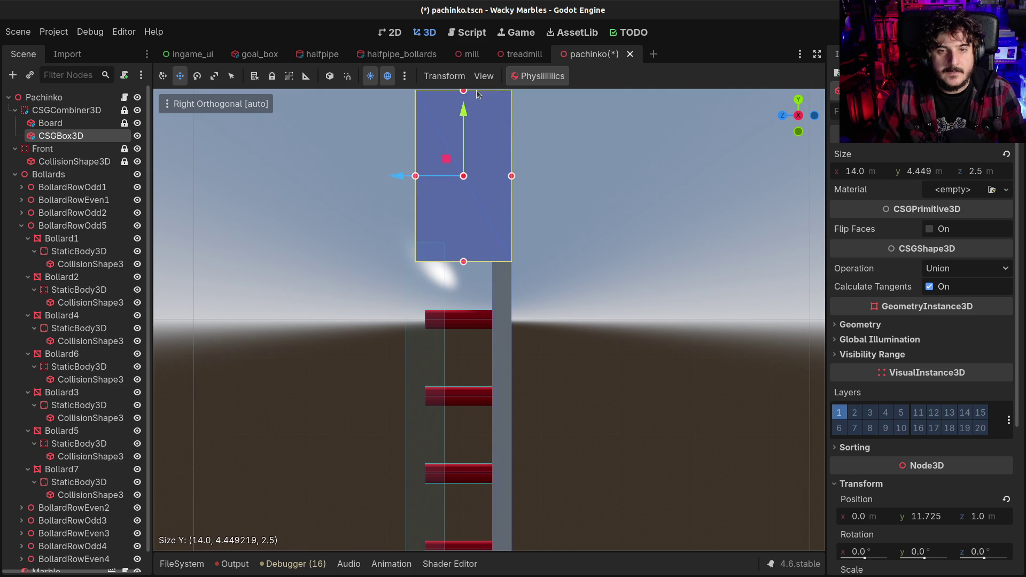
scroll(514, 235, down, 3)
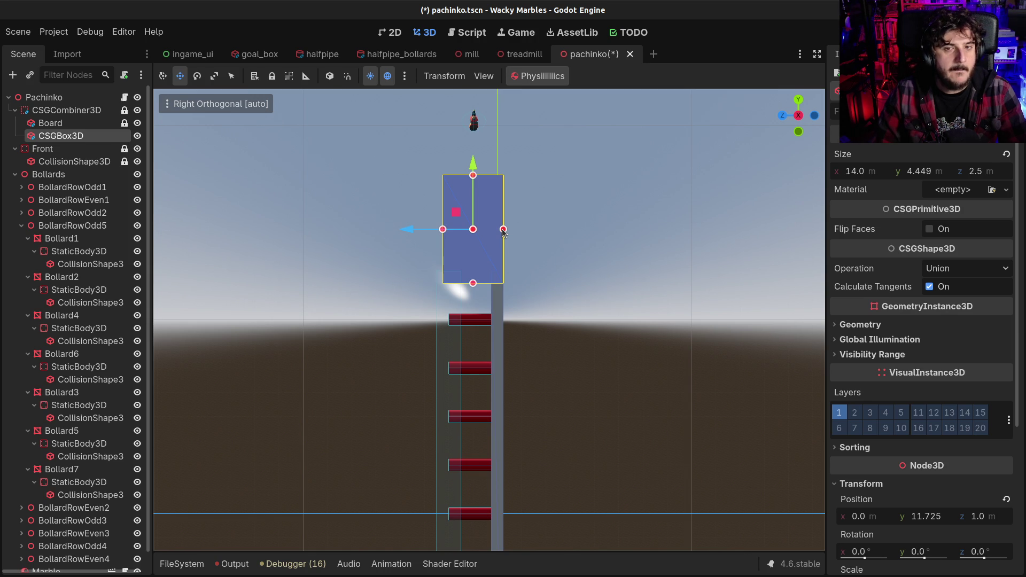
- Set the box's y size to 5 and z size to 0.5, making it 14 × 5 × 0.5 m
click(930, 172)
text(5)
key(Return)
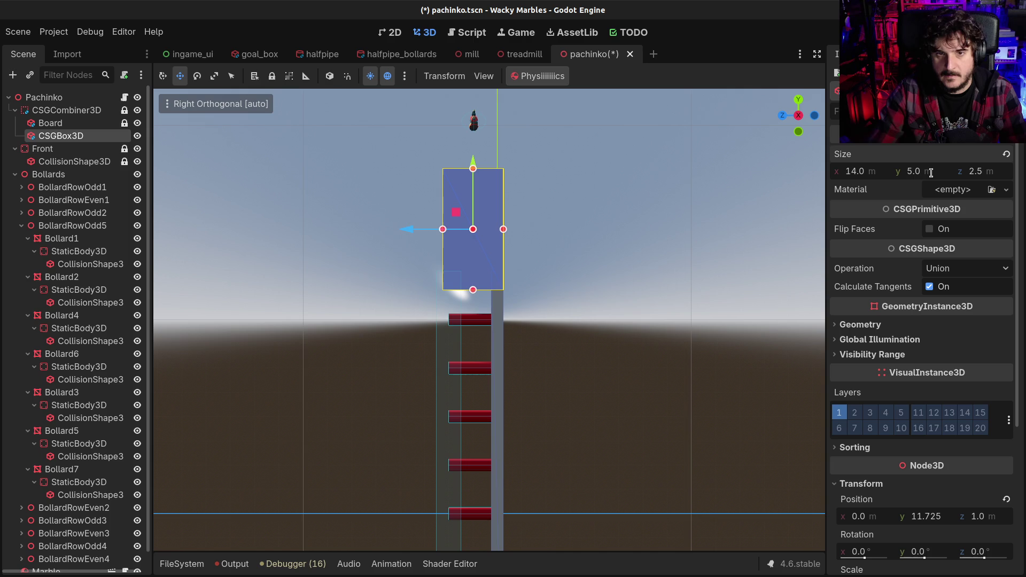
click(986, 177)
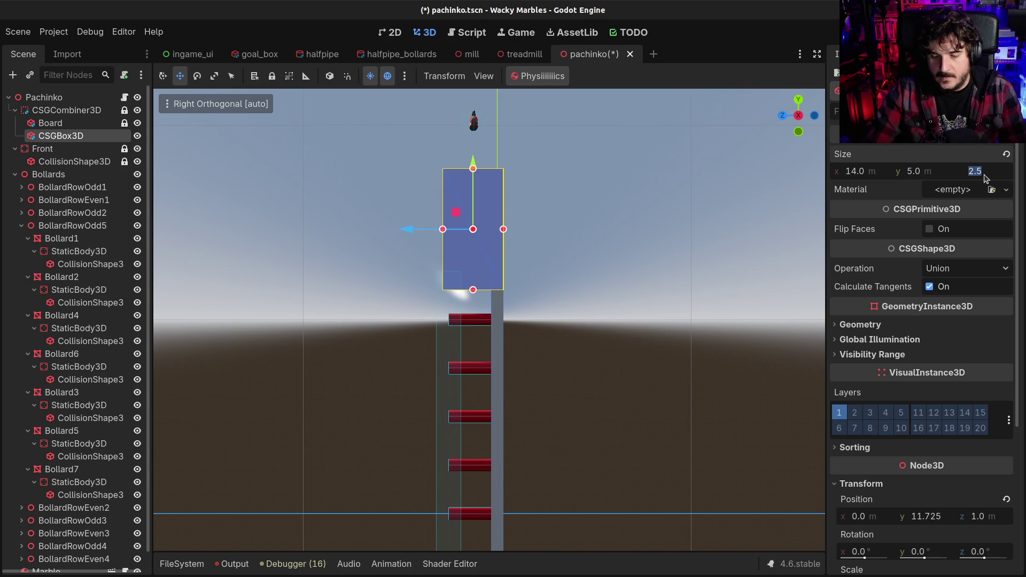
text(4)
key(Return)
click(985, 176)
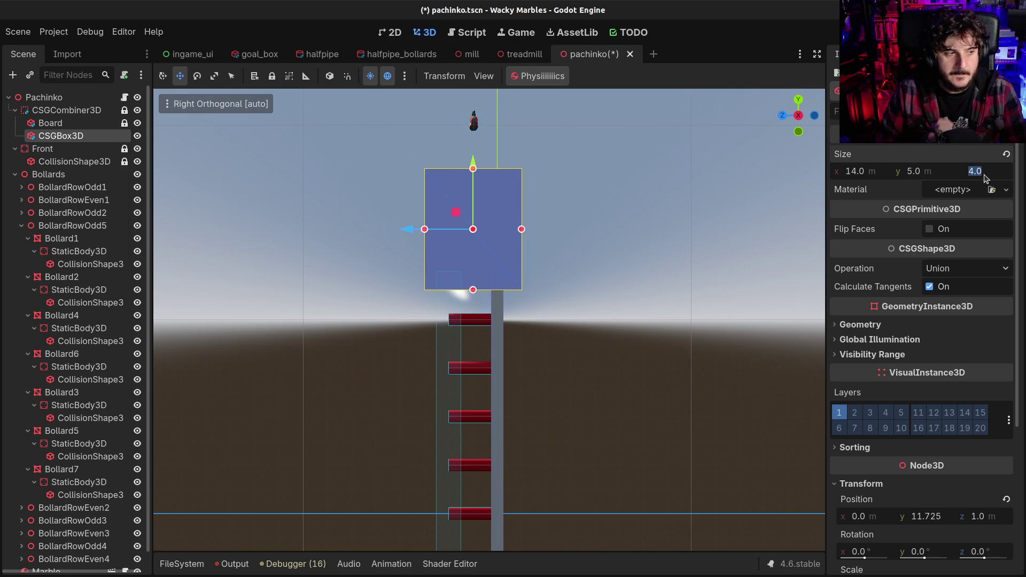
text(0.5)
key(Return)
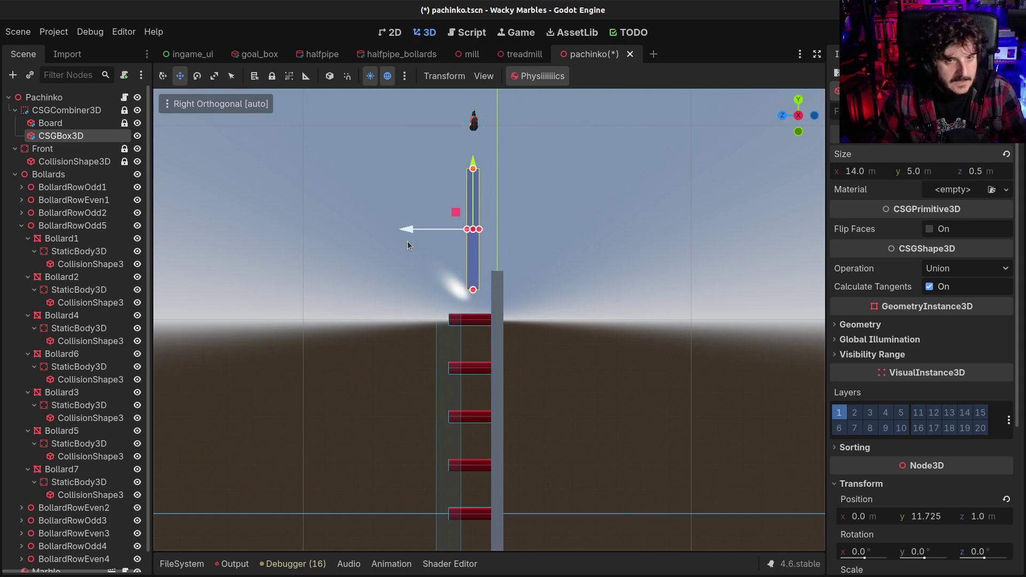
click(416, 230)
- Tilt the box -30° about X and shift it to z -1.202, y 12.011
drag(414, 228, 438, 233)
key(e)
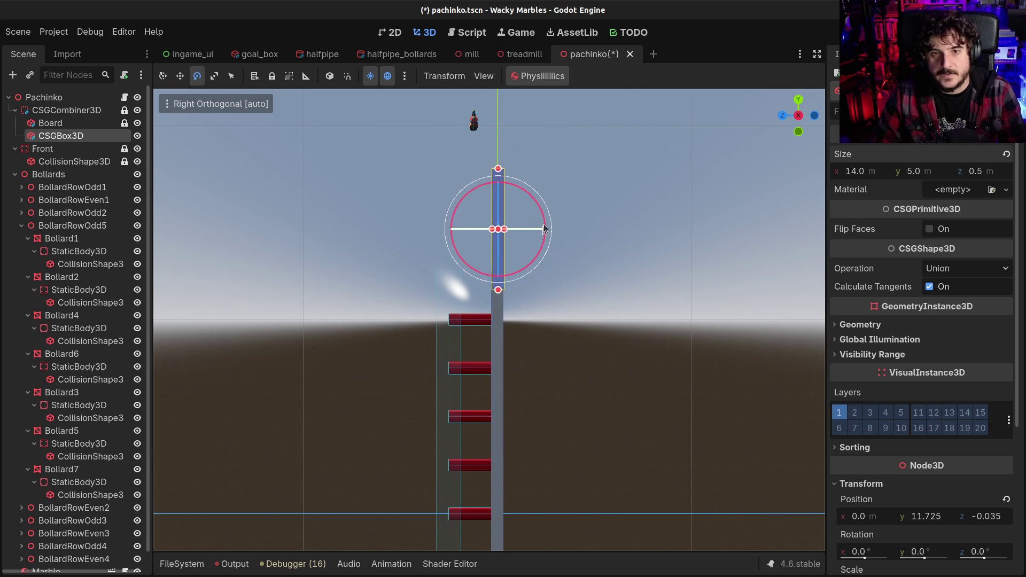
drag(544, 224, 553, 242)
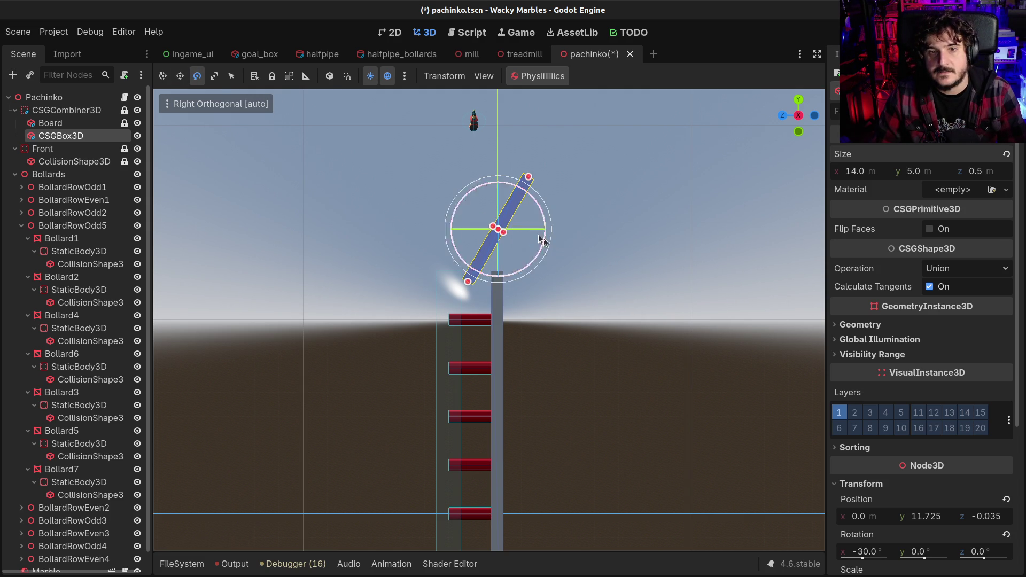
click(179, 76)
drag(434, 228, 464, 229)
drag(524, 167, 526, 159)
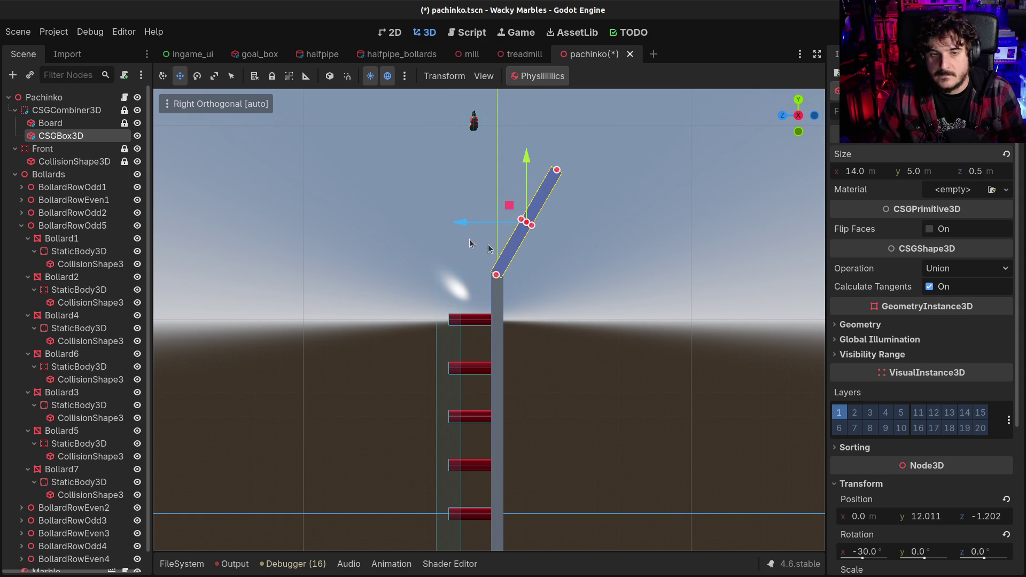
- From the opposite side view, fine-tune the box to y 12.034, z -1.226 on the board's top
click(798, 115)
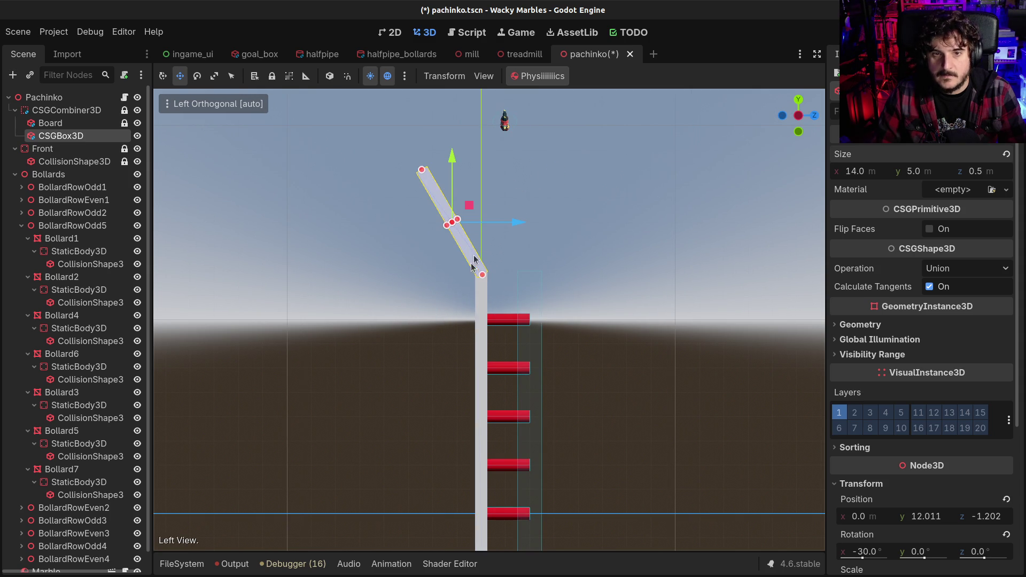
scroll(503, 274, up, 6)
drag(509, 180, 518, 449)
drag(391, 154, 389, 154)
drag(326, 93, 330, 92)
drag(391, 152, 388, 153)
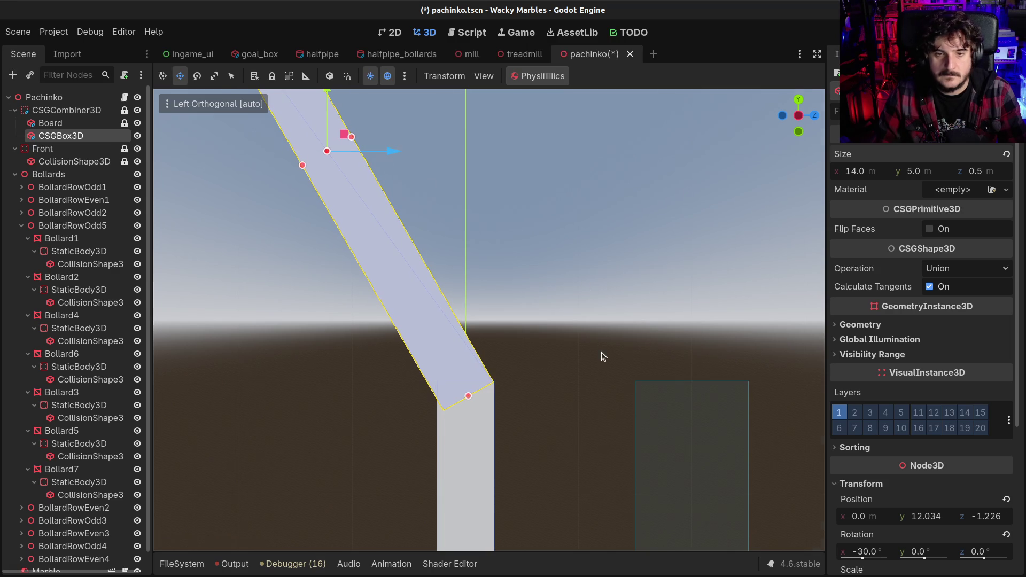
drag(601, 352, 444, 408)
scroll(497, 412, down, 10)
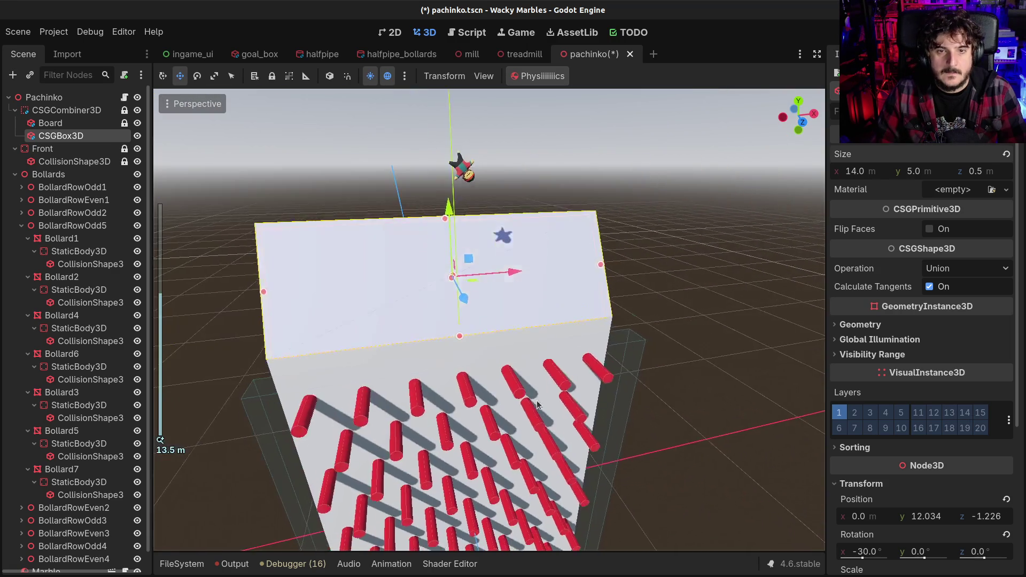
- Orbit around to check the tilted box, then duplicate it with Ctrl+D
mouse_move(506, 410)
mouse_down()
mouse_move(355, 366)
mouse_move(351, 414)
mouse_up()
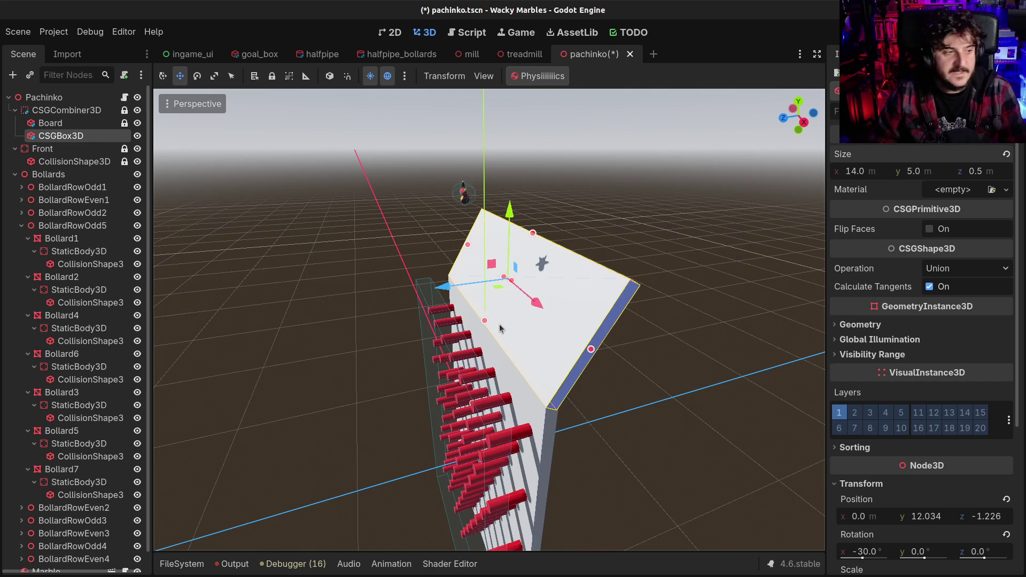
mouse_move(677, 417)
mouse_down()
mouse_move(619, 418)
mouse_move(657, 418)
mouse_move(673, 432)
mouse_move(743, 421)
mouse_move(774, 395)
mouse_move(764, 427)
mouse_move(167, 385)
mouse_move(618, 412)
mouse_move(652, 404)
mouse_move(572, 384)
mouse_up()
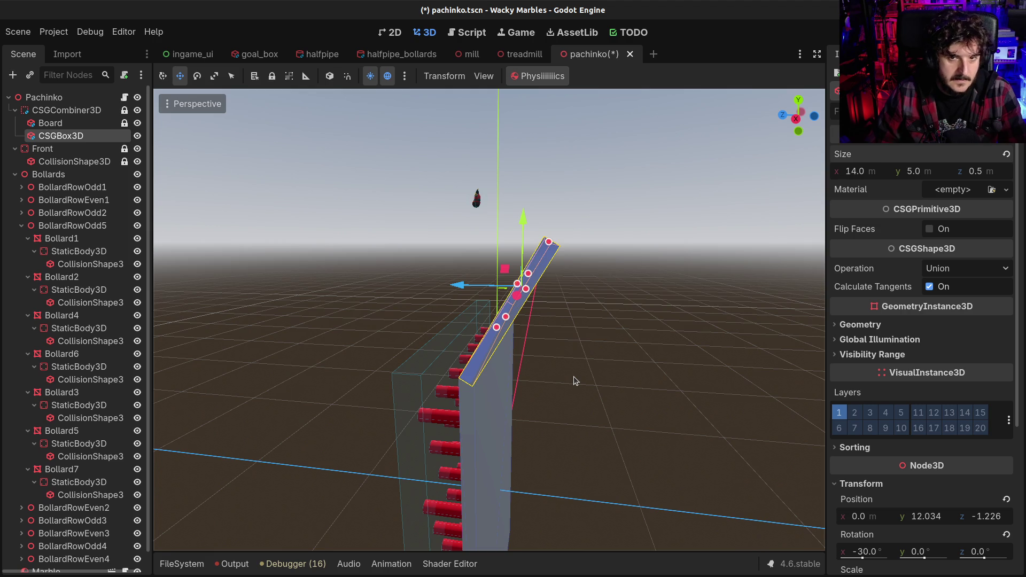
key(ctrl+d)
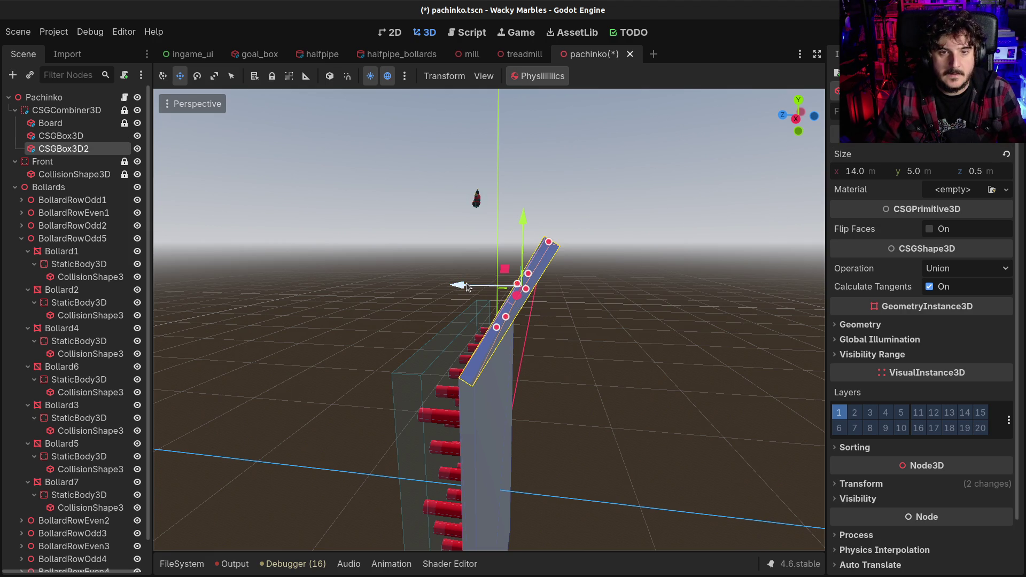
- Set CSGBox3D2's X rotation to 30° in the Transform section
scroll(876, 321, down, 2)
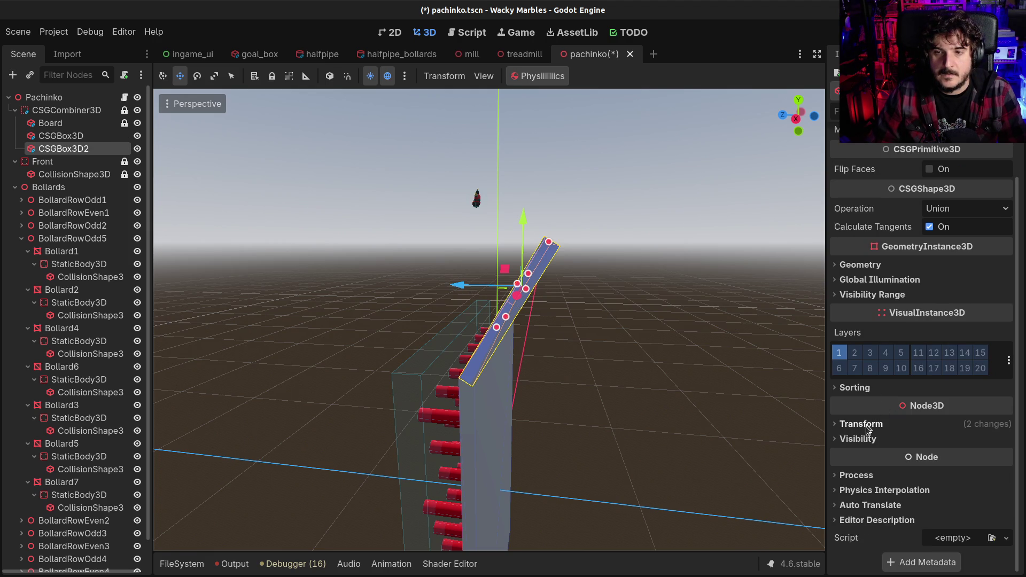
click(866, 425)
scroll(866, 422, down, 3)
double_click(862, 379)
text(30)
scroll(873, 380, up, 1)
key(Return)
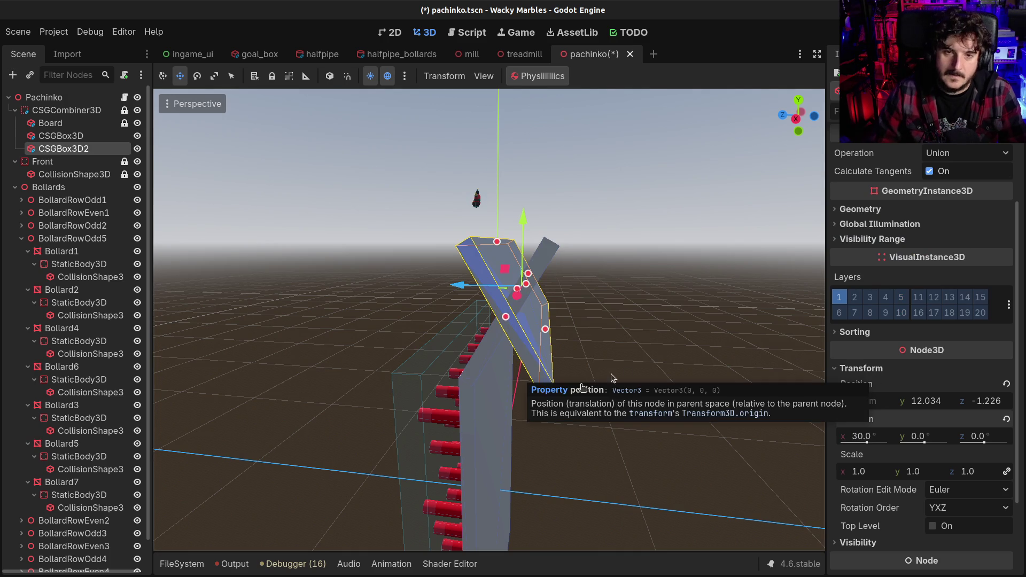
- Slide CSGBox3D2 back along Z, away from the first board
drag(449, 287, 382, 296)
drag(489, 360, 467, 432)
drag(351, 340, 351, 340)
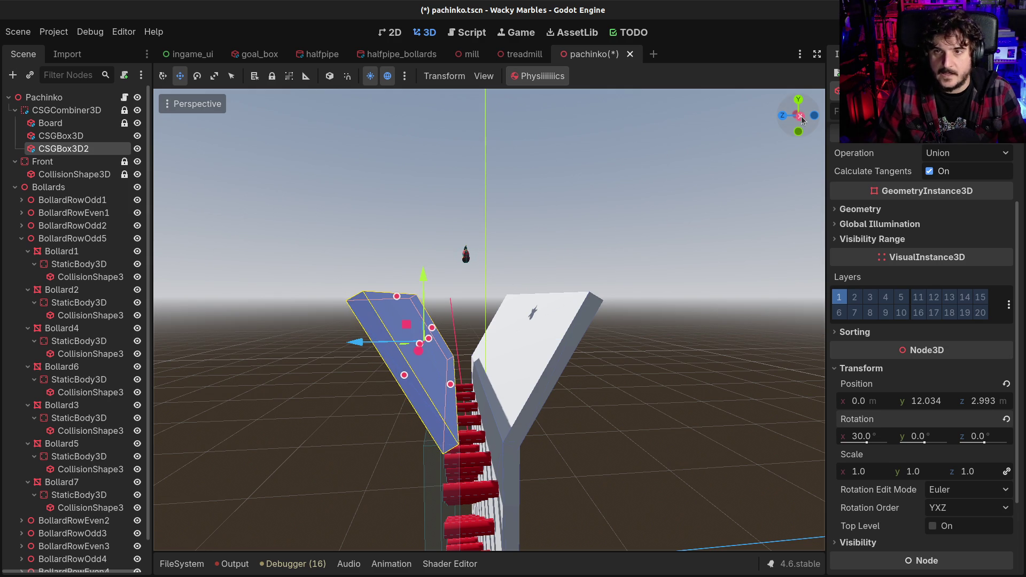
click(800, 116)
scroll(396, 388, up, 4)
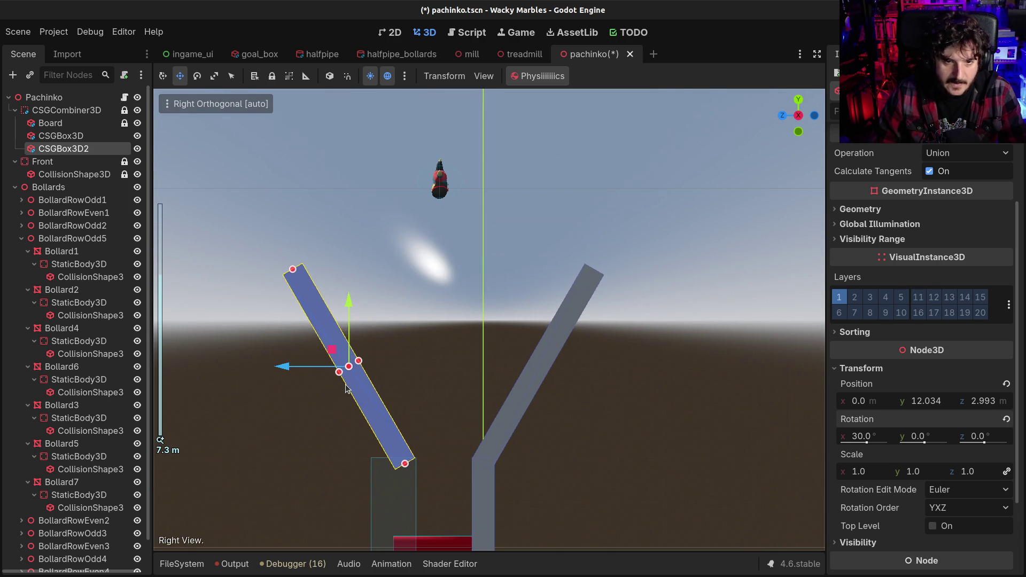
scroll(379, 363, down, 3)
- Fine-tune CSGBox3D2 to y 12.049, z 2.969 so the two boards meet in a V
drag(360, 220, 361, 222)
drag(295, 287, 296, 286)
scroll(383, 409, up, 2)
scroll(383, 409, up, 3)
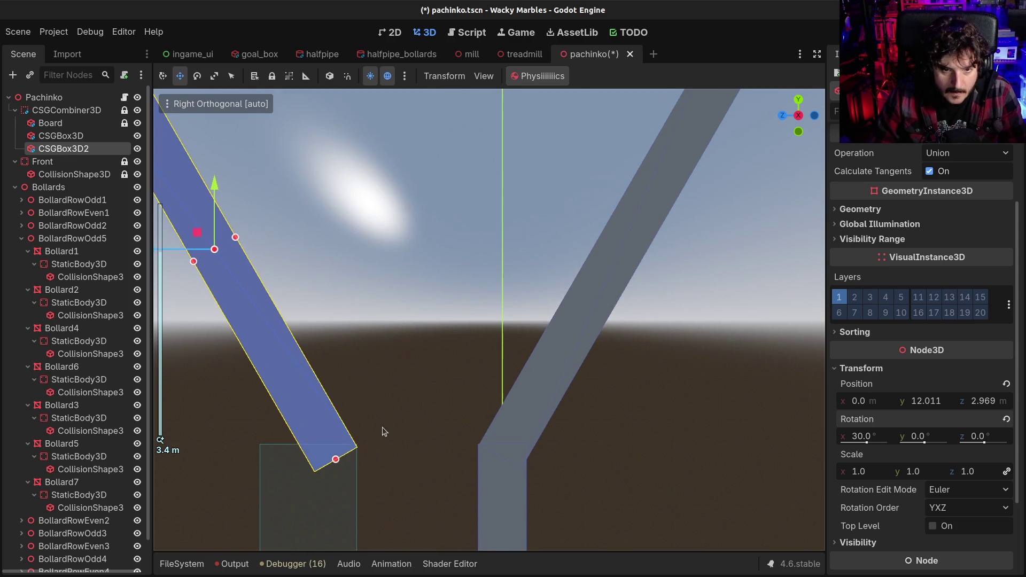
drag(214, 178, 219, 172)
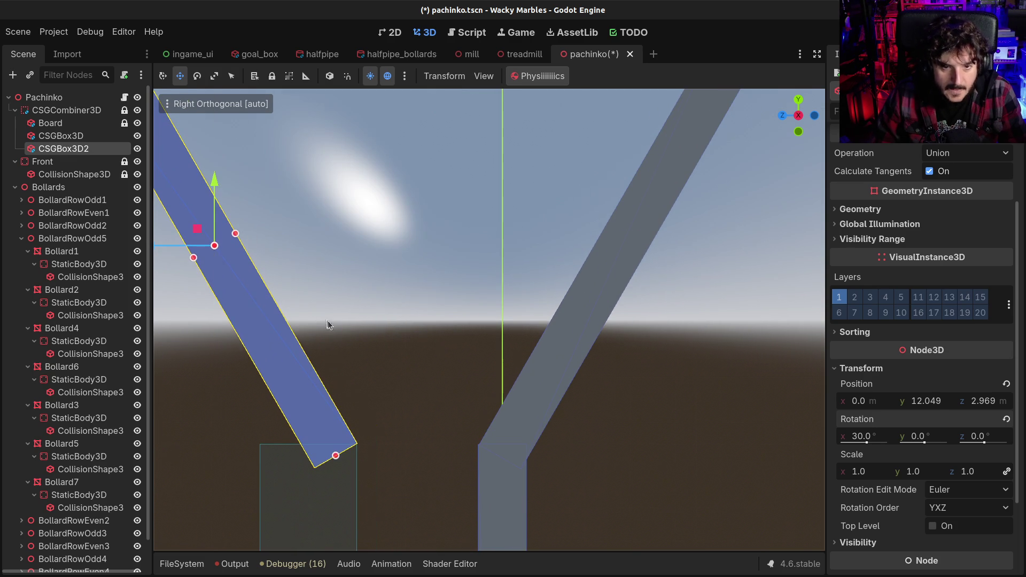
scroll(526, 421, up, 3)
click(546, 447)
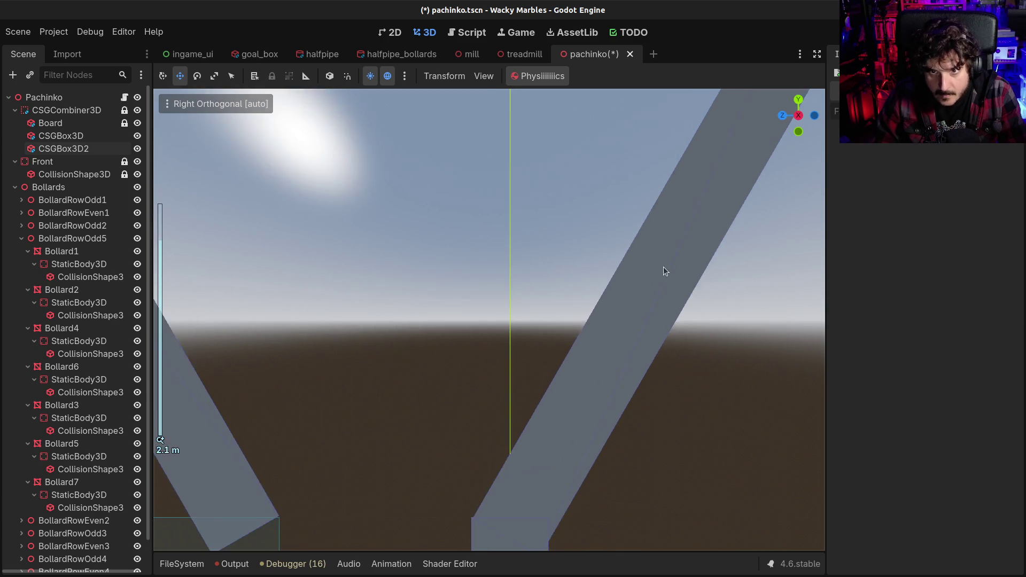
scroll(663, 267, down, 10)
- Select the first funnel panel and trim its Z position to -1.2
key(q)
click(584, 239)
scroll(489, 374, up, 8)
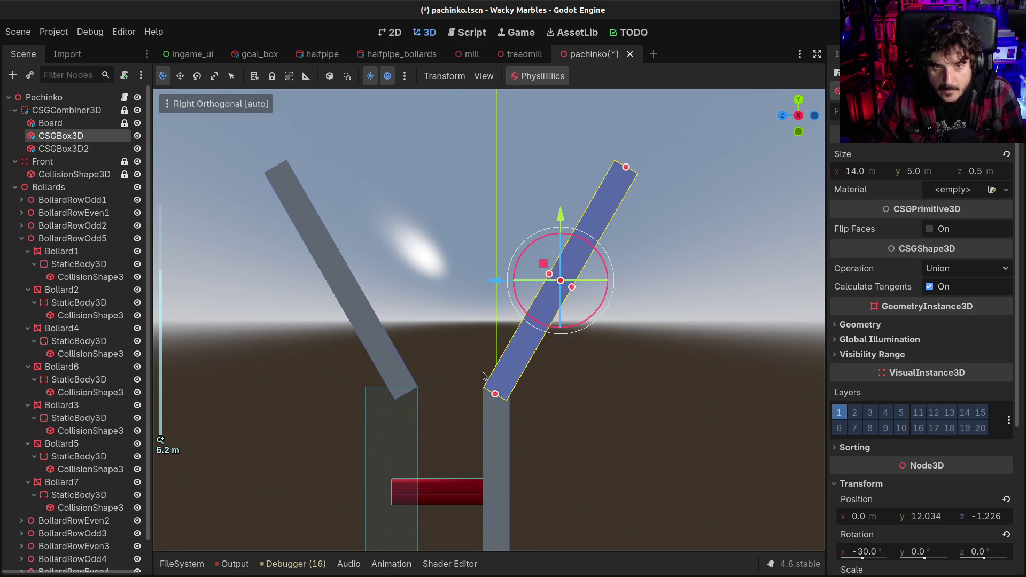
scroll(581, 331, up, 8)
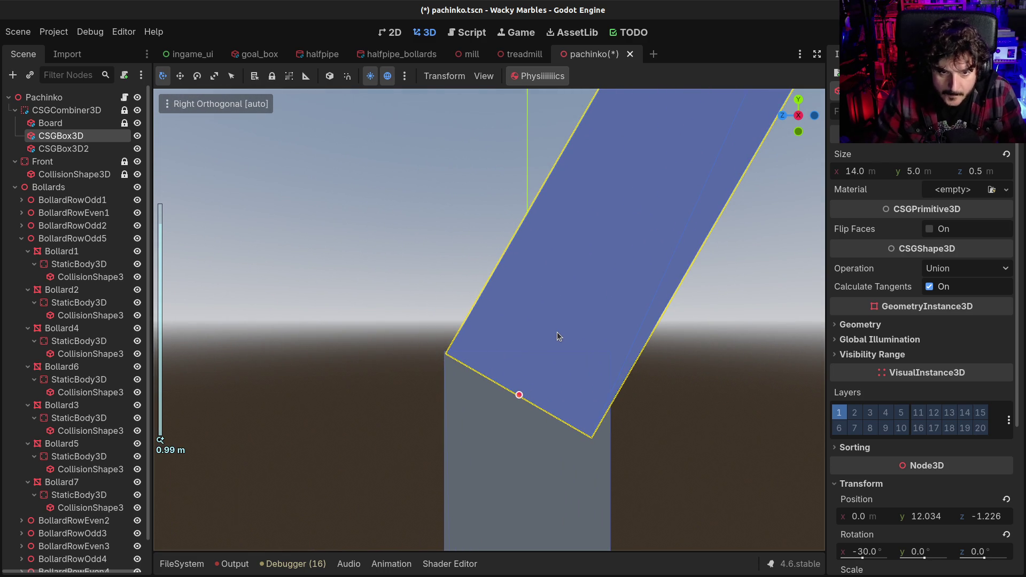
click(556, 336)
click(566, 260)
scroll(492, 228, down, 10)
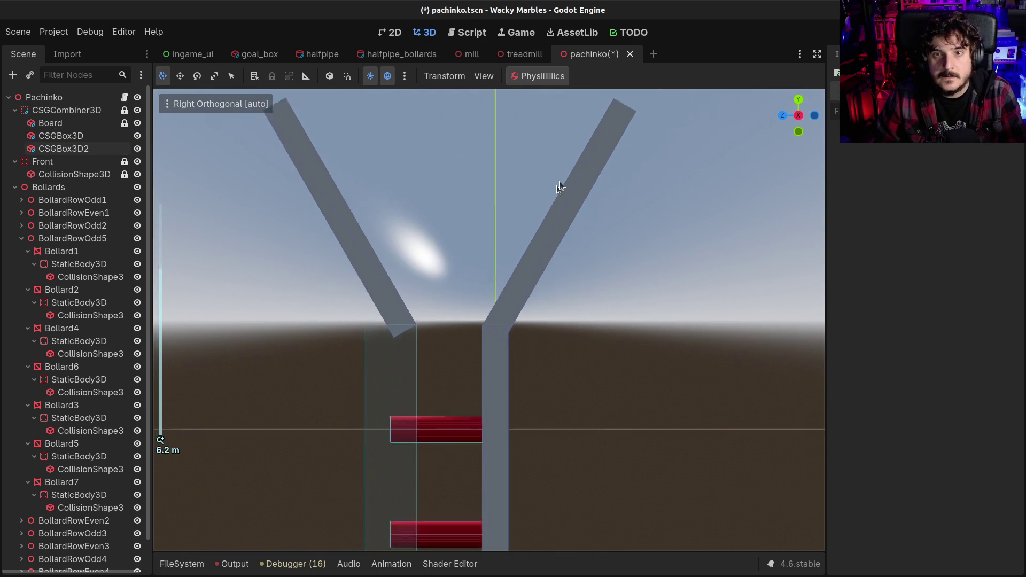
click(559, 181)
scroll(486, 242, up, 10)
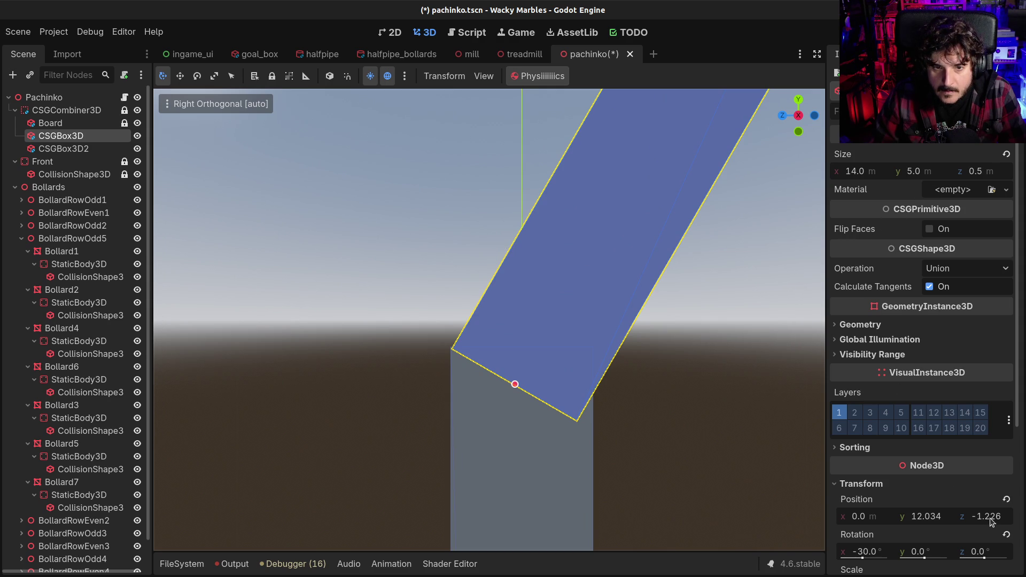
drag(988, 521, 991, 521)
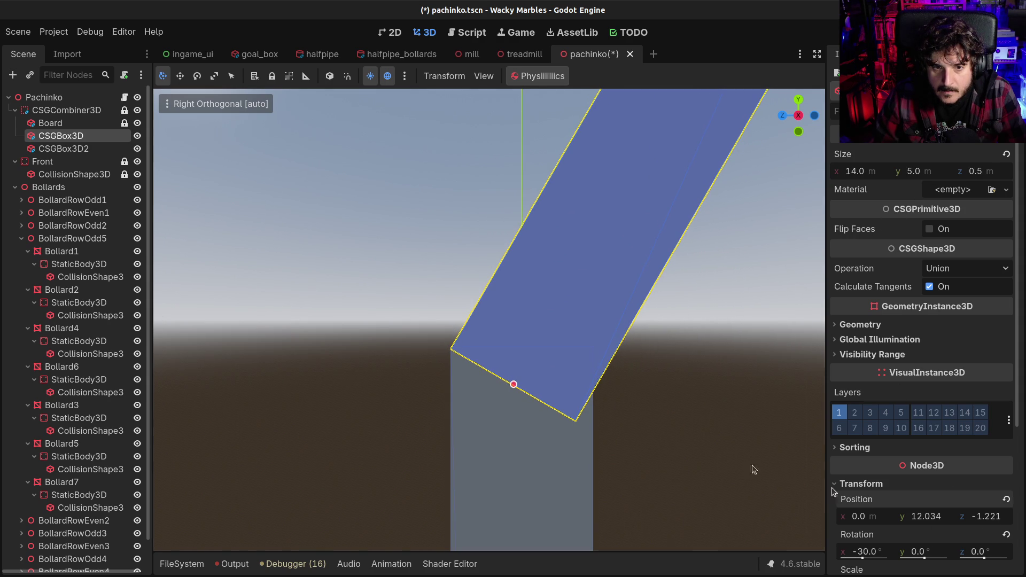
click(363, 282)
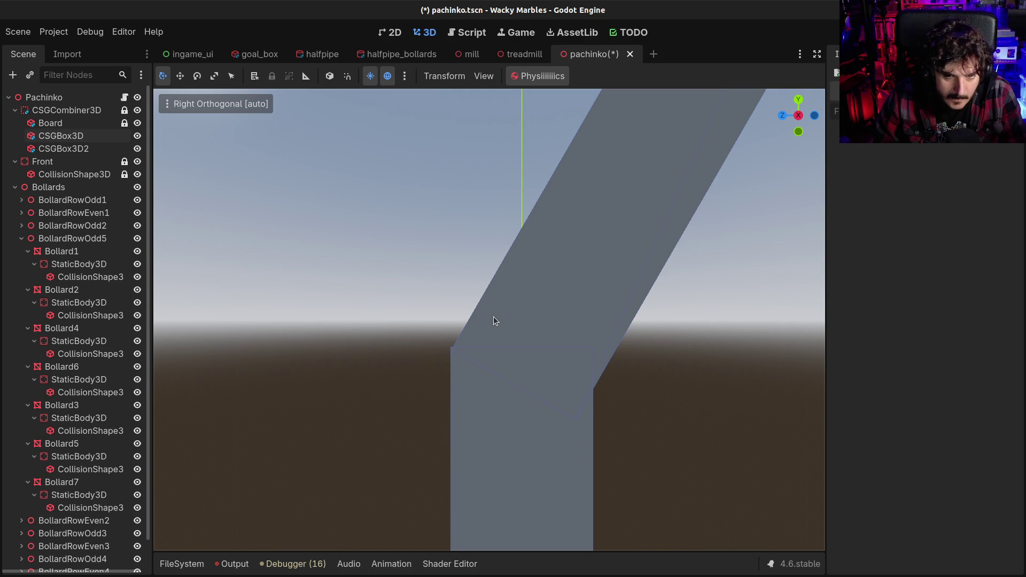
scroll(630, 231, down, 5)
scroll(565, 219, down, 4)
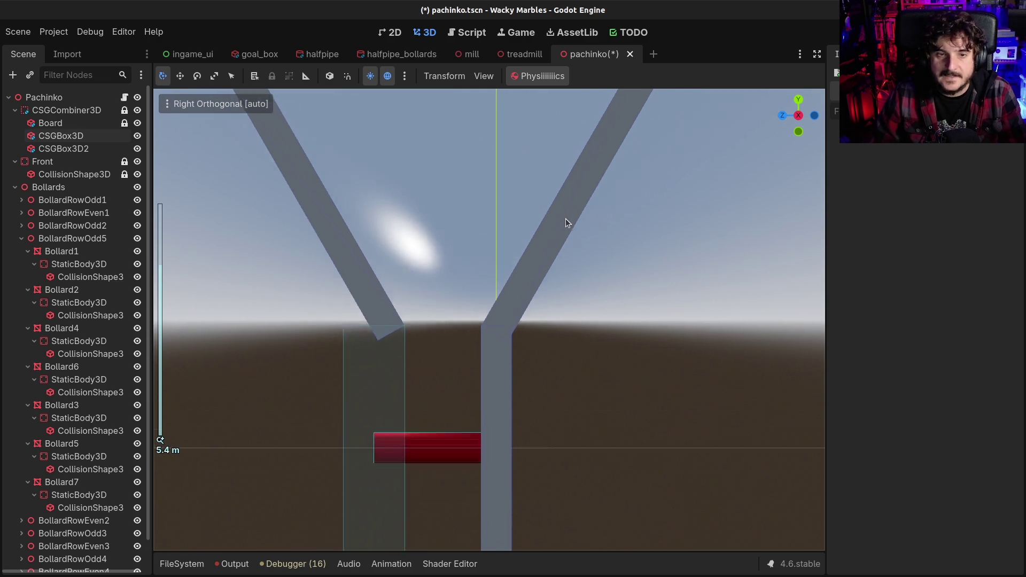
click(572, 178)
click(996, 517)
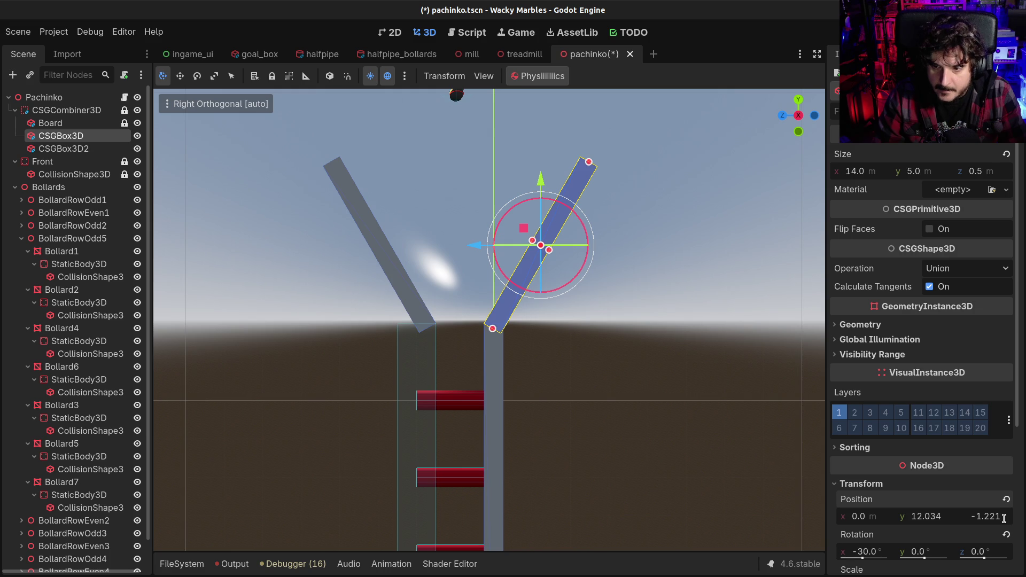
key(BackSpace)
key(Return)
- Refine the panel's Z position to -1.22, then to -1.218
scroll(492, 350, up, 2)
scroll(508, 361, up, 15)
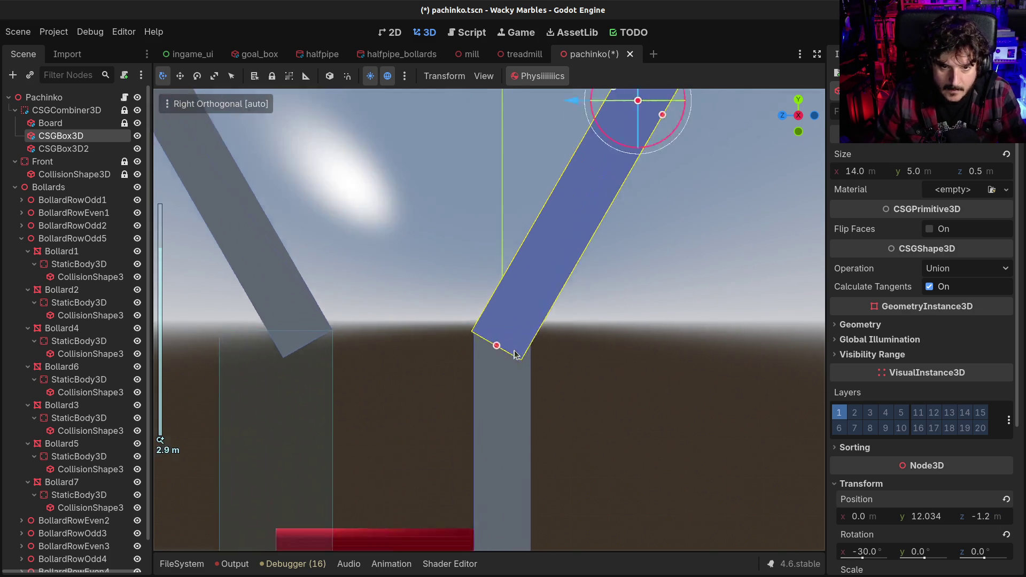
scroll(511, 362, up, 3)
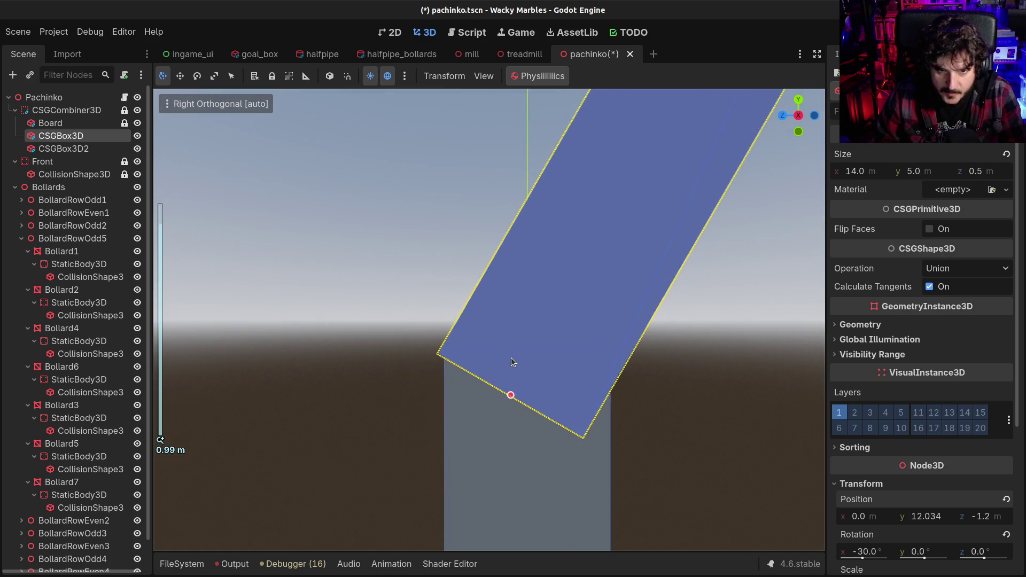
click(999, 519)
text(-1.22)
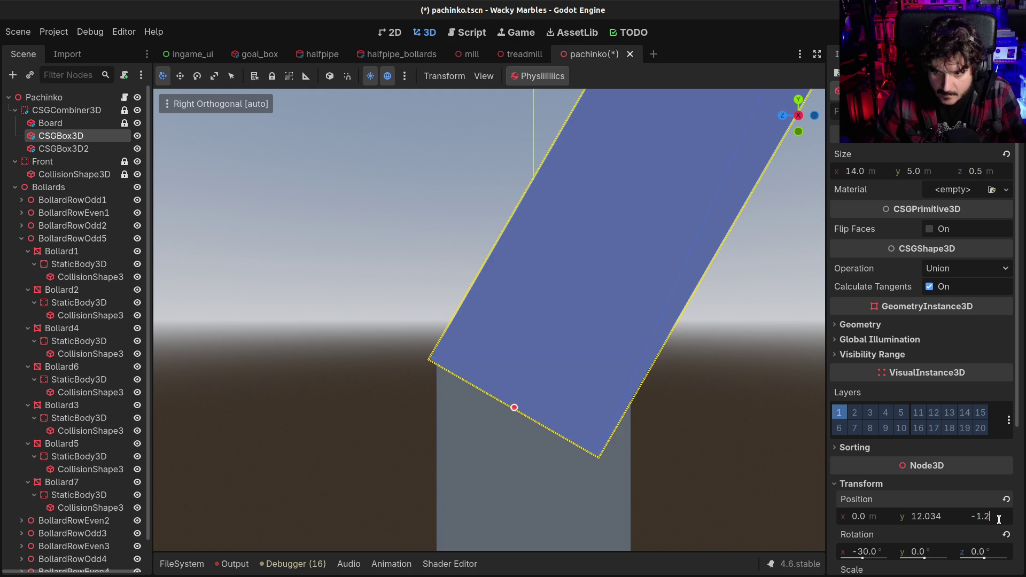
key(Return)
click(660, 423)
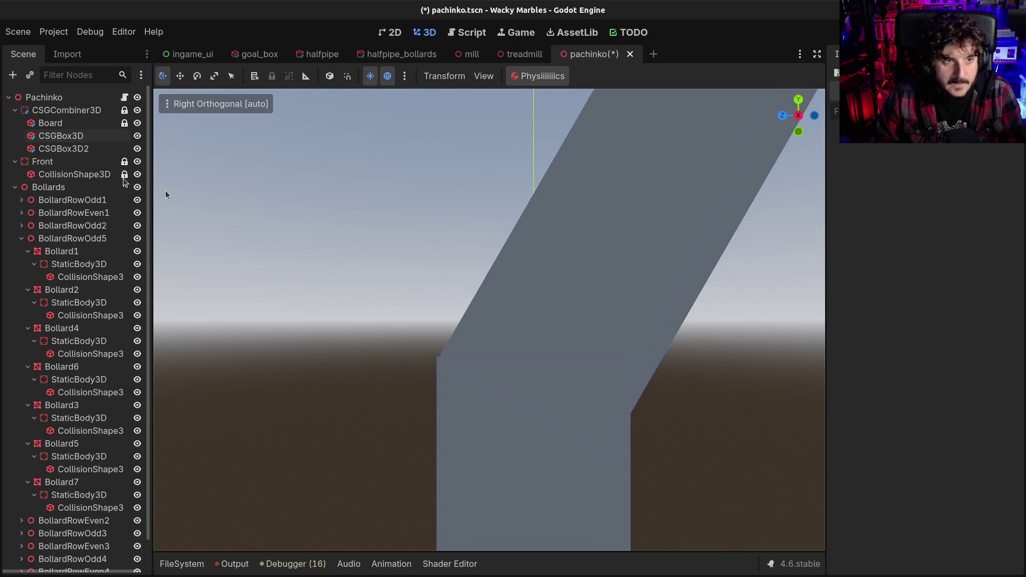
click(44, 136)
click(992, 517)
key(BackSpace)
text(18)
key(Return)
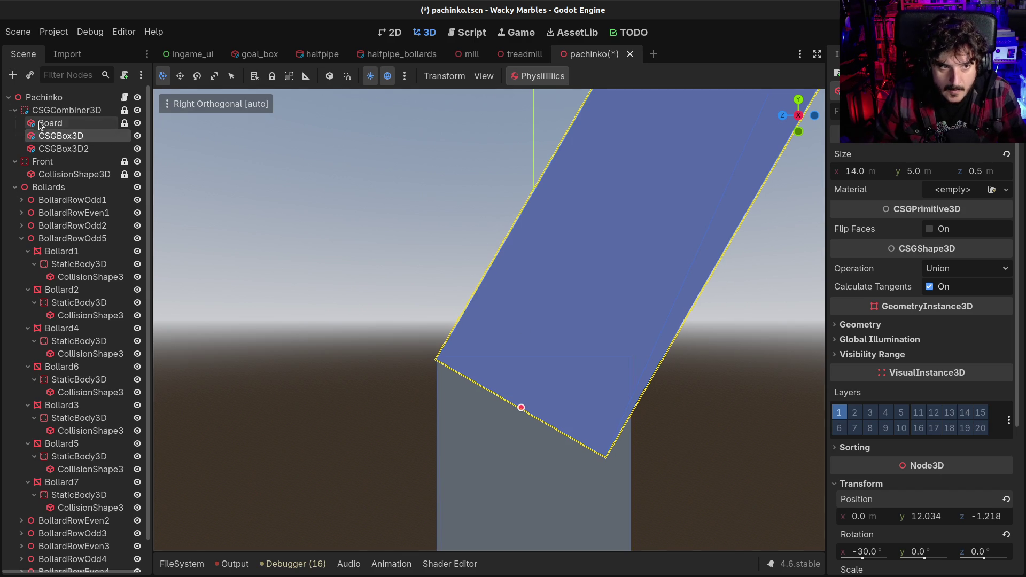
- Check the merged CSGCombiner3D shape and settle the panel's Z position at -1.219
click(39, 124)
click(37, 111)
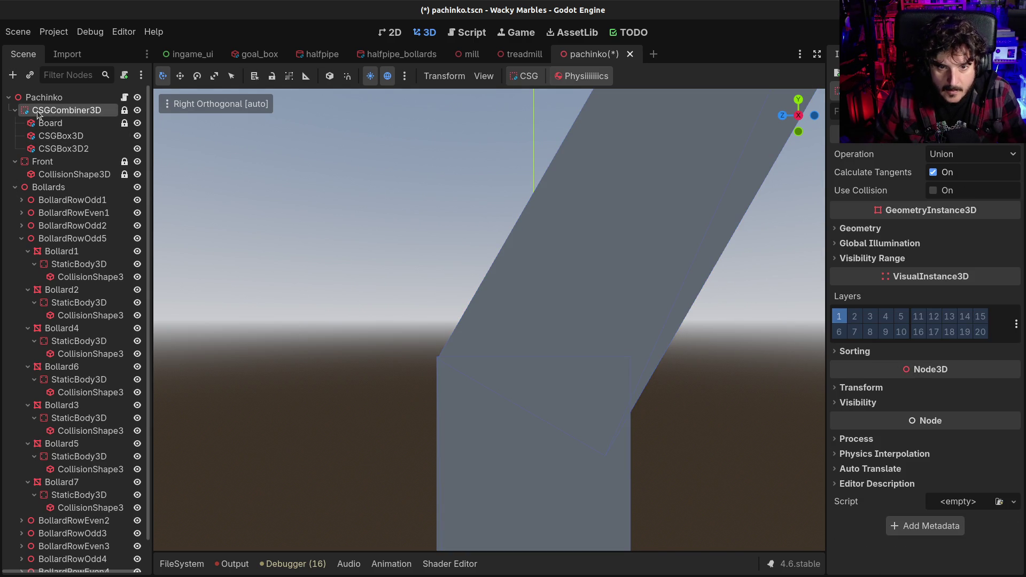
click(37, 123)
click(42, 136)
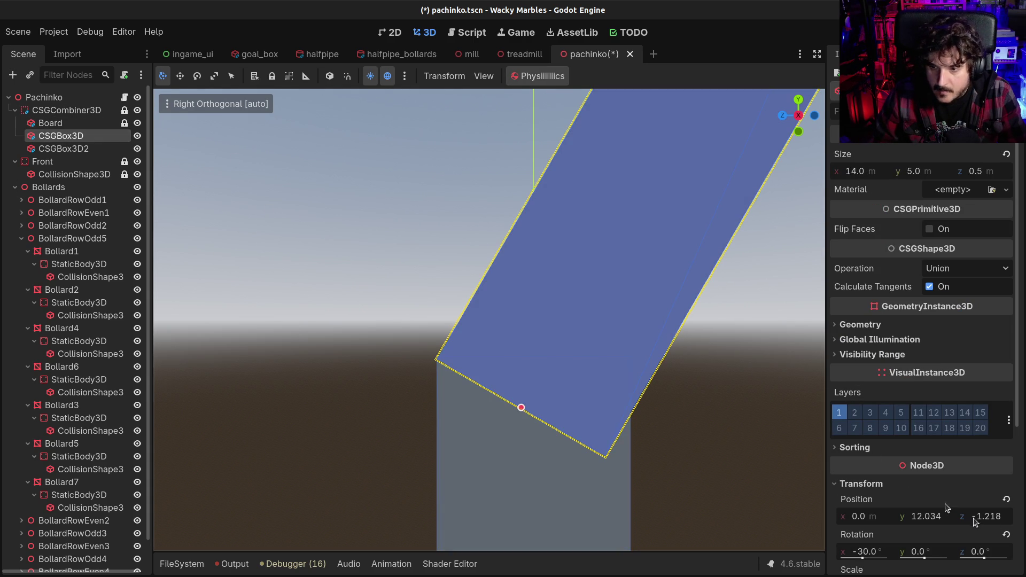
click(1003, 516)
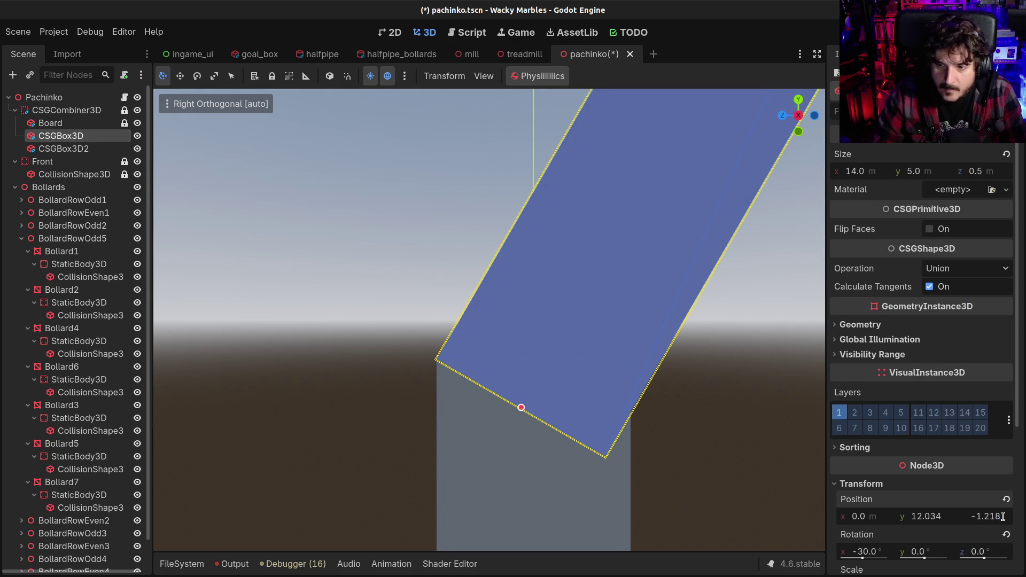
key(shift+Left)
text(9)
key(Return)
click(1002, 516)
text(-2.219)
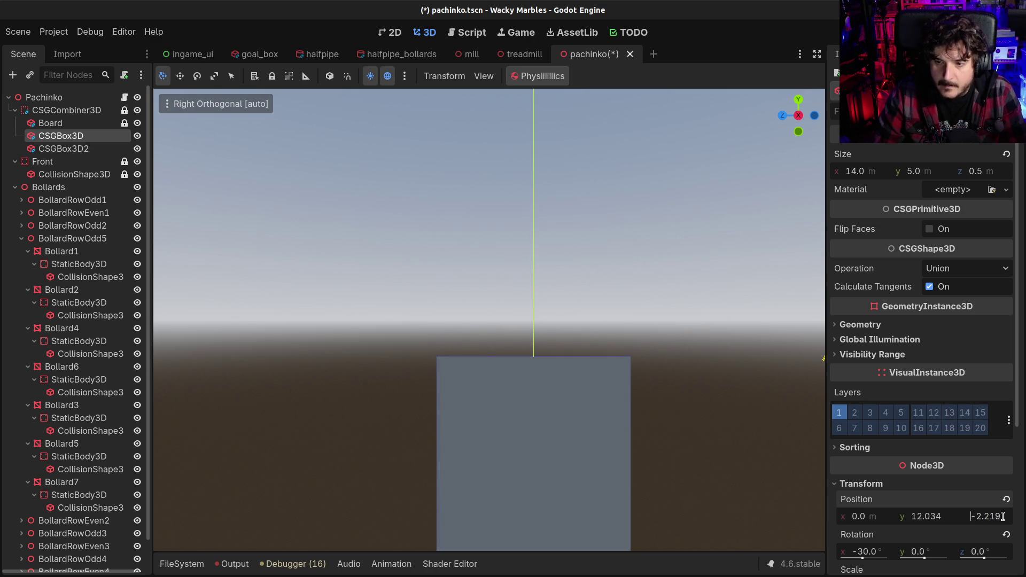
click(701, 276)
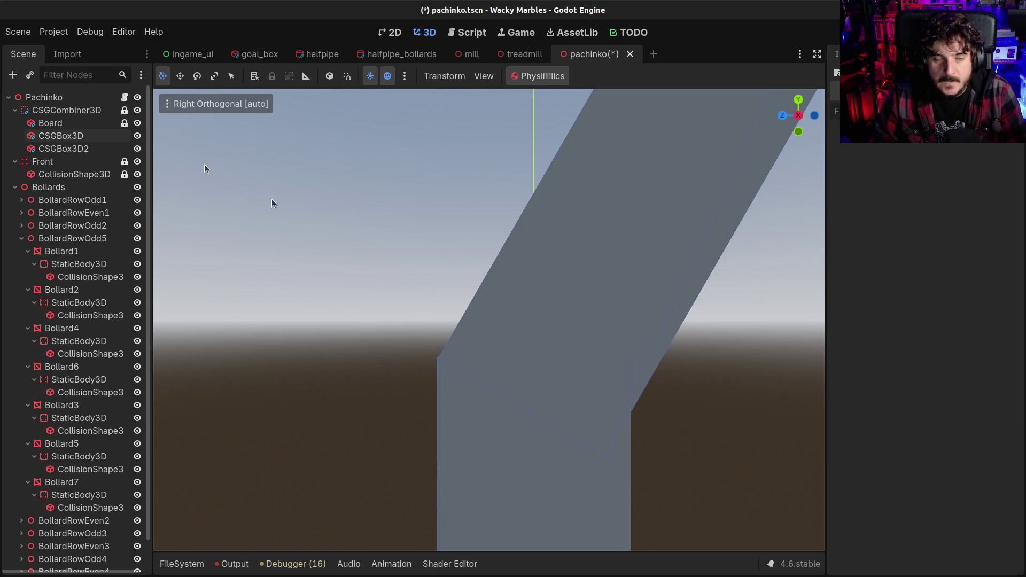
click(63, 135)
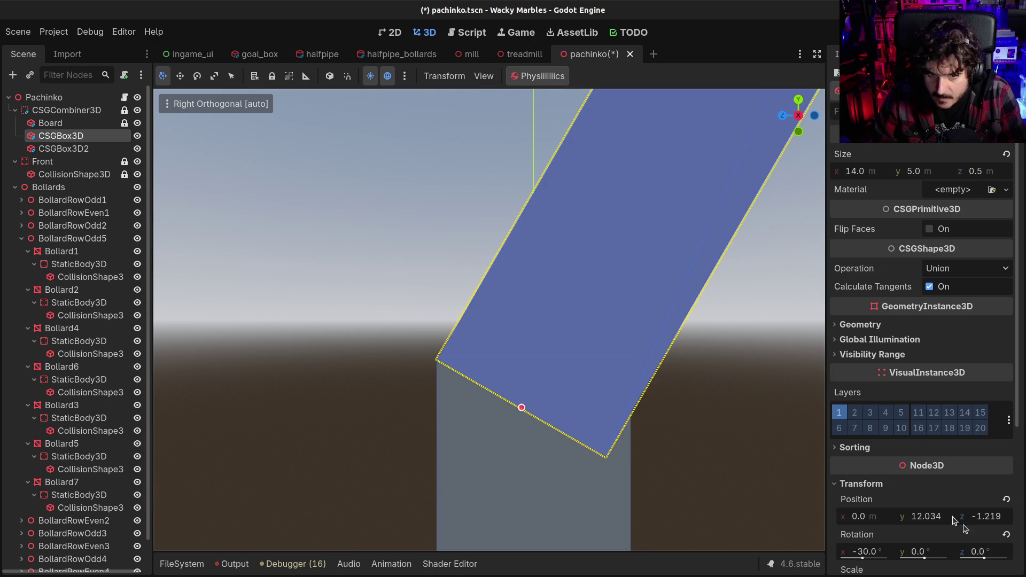
drag(964, 528, 957, 528)
click(989, 516)
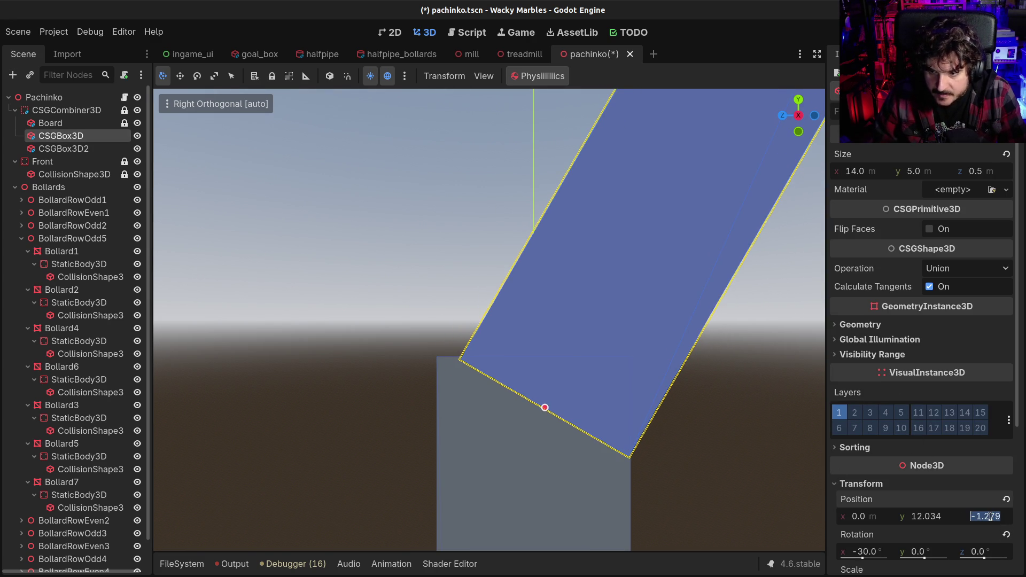
text(-1.219)
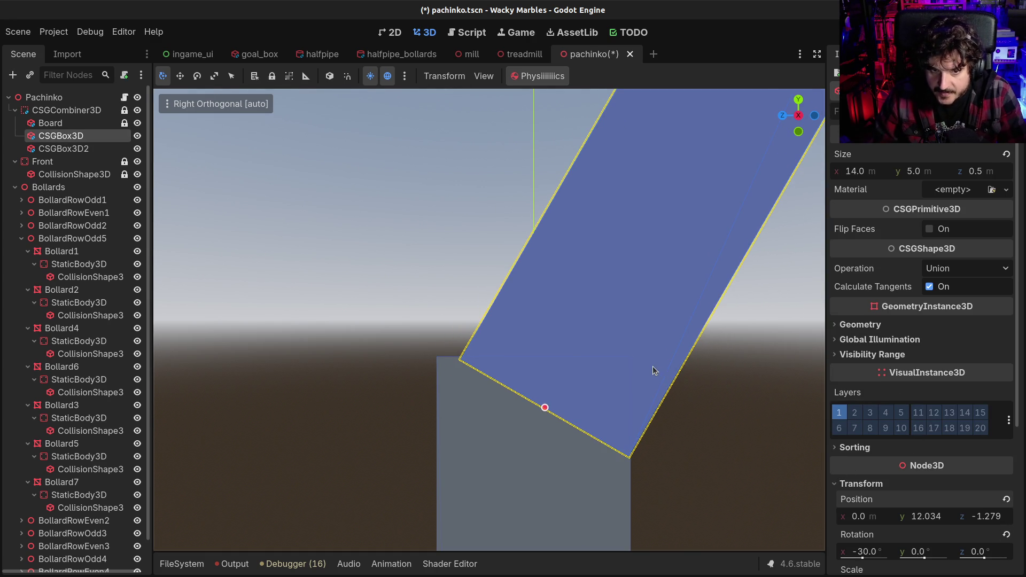
key(Return)
- Try Z positions -1.217, -1.214 and -1.215, checking the joint on the combiner
click(1004, 516)
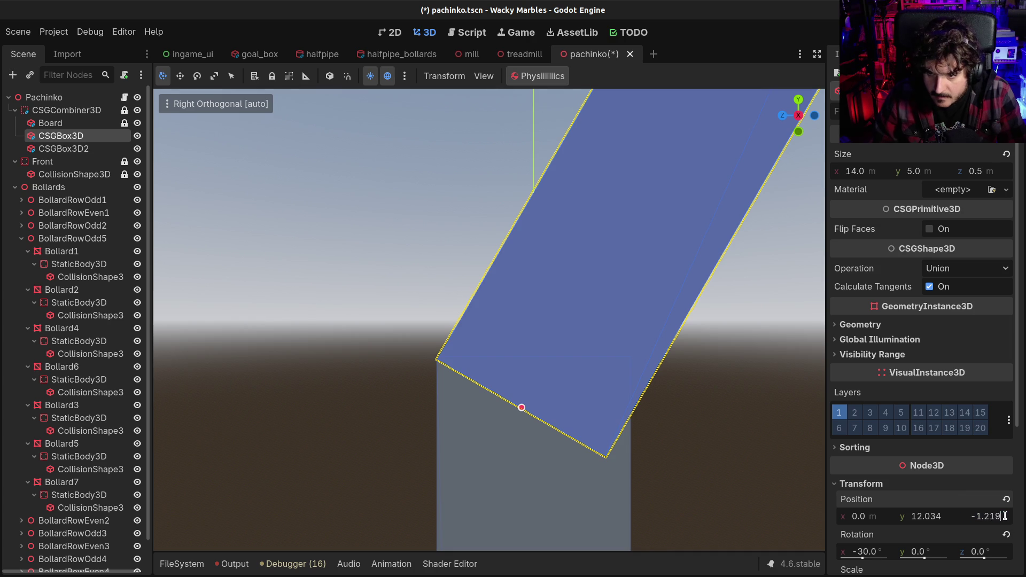
key(BackSpace)
text(7)
key(Return)
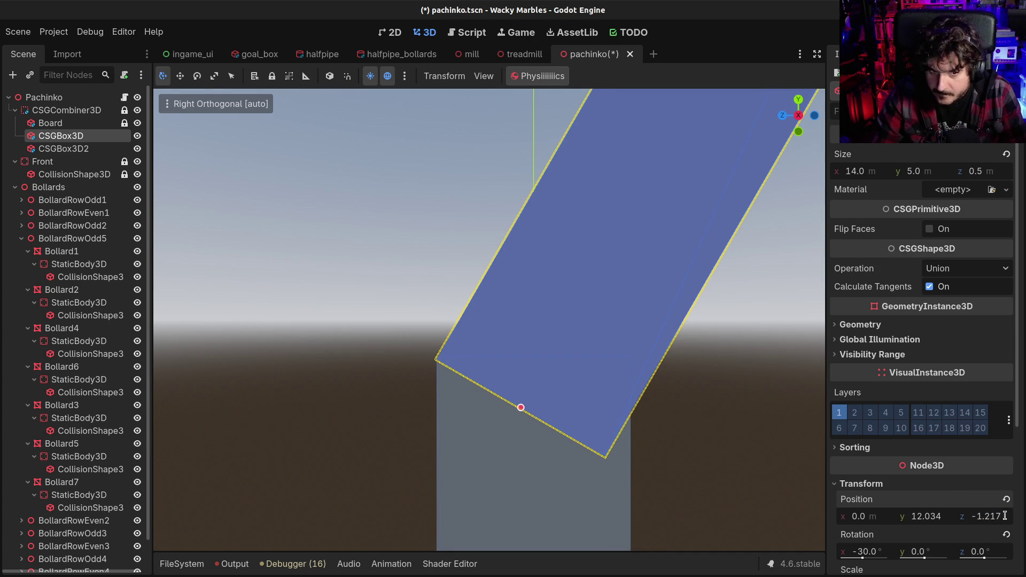
click(47, 110)
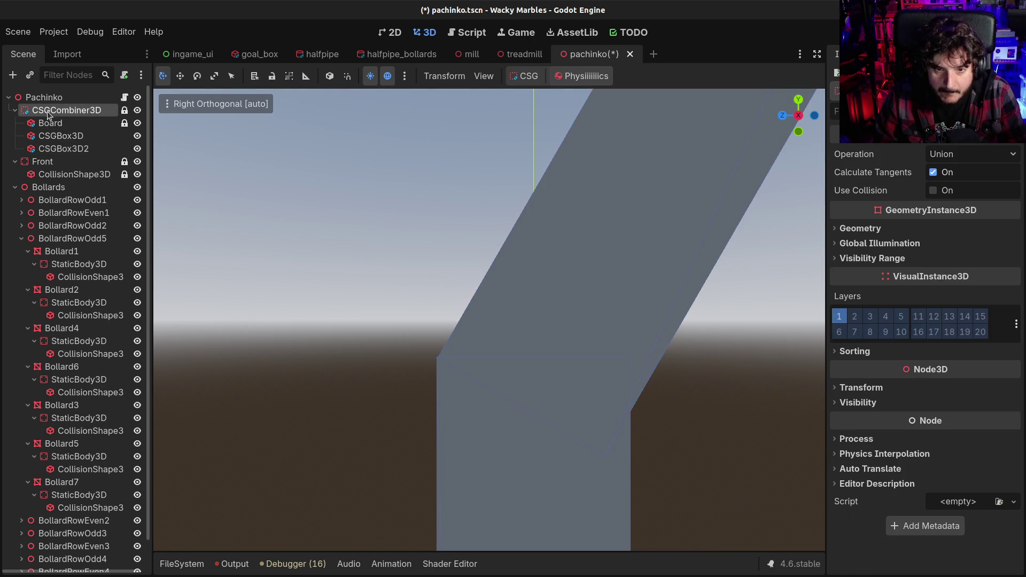
click(53, 135)
click(1004, 516)
key(BackSpace)
text(4)
key(Return)
click(53, 110)
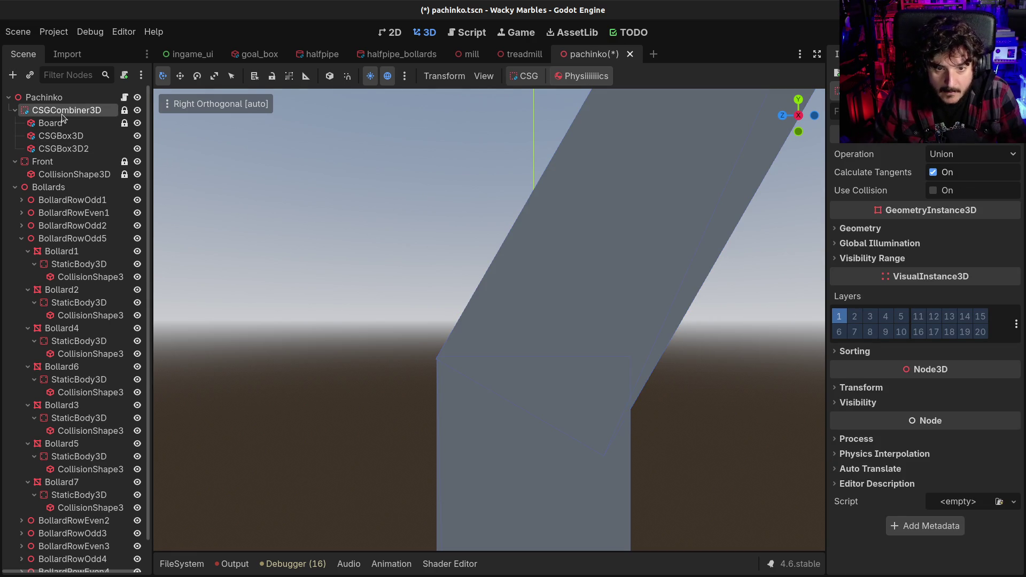
click(59, 136)
click(1008, 514)
key(BackSpace)
text(5)
key(Return)
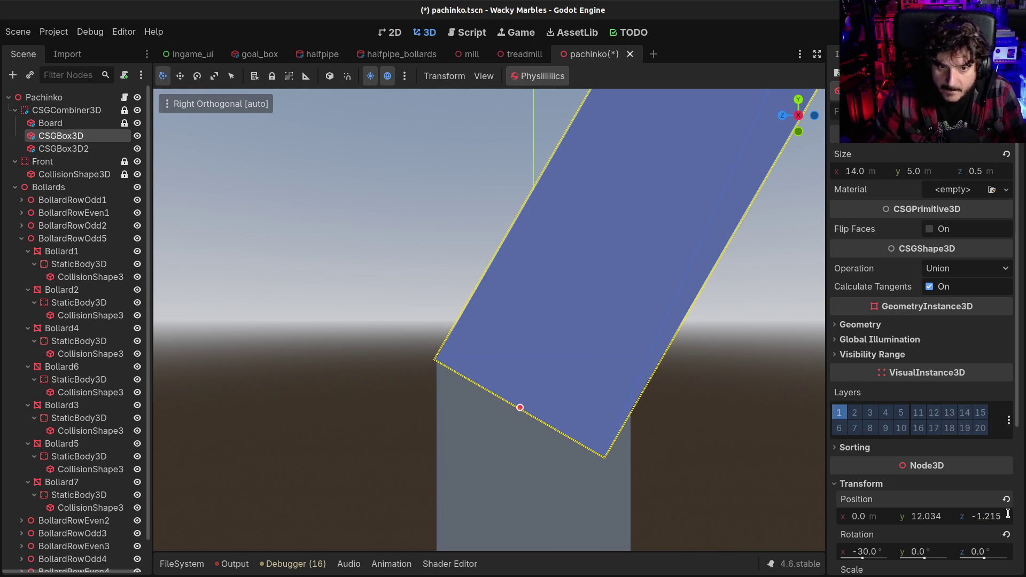
- Set the panel's Z position to -1.216, then back to -1.214
click(53, 110)
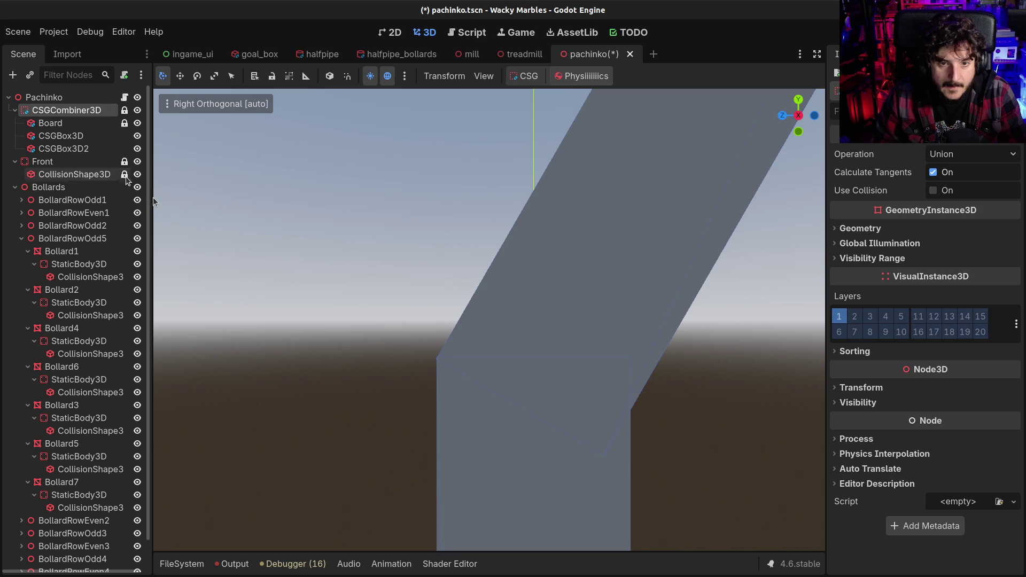
scroll(342, 378, up, 2)
scroll(354, 403, up, 2)
scroll(354, 403, up, 1)
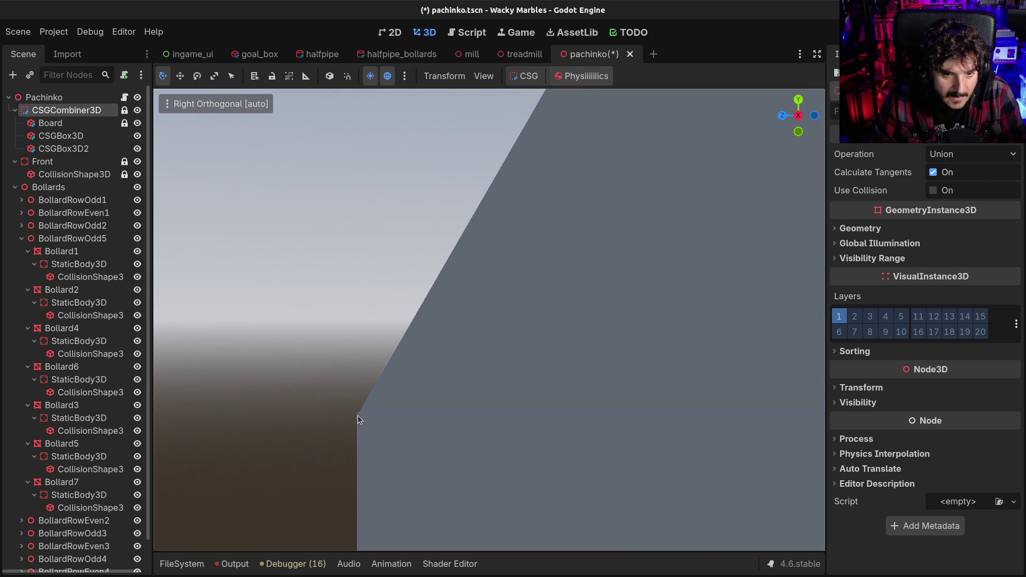
click(53, 135)
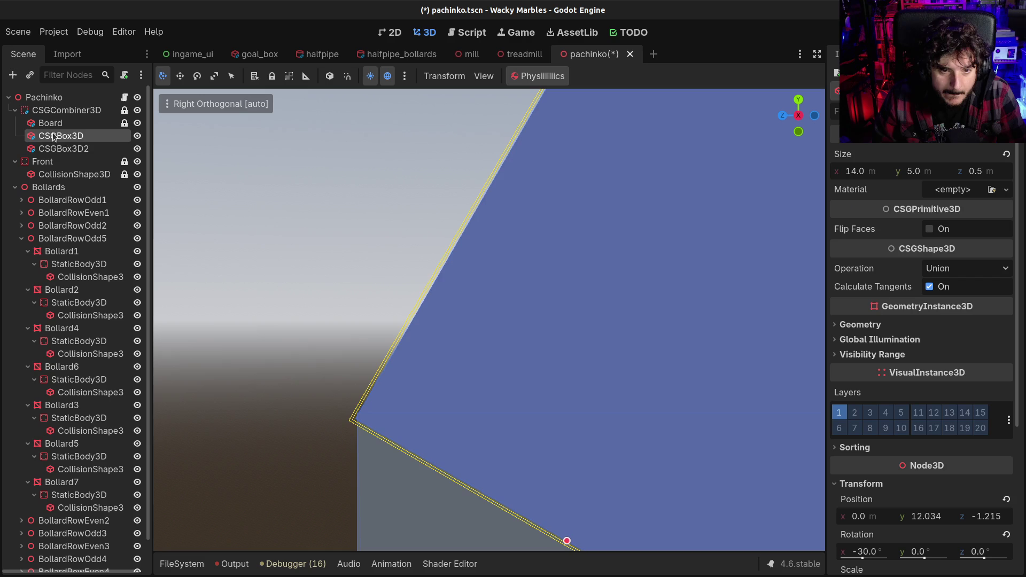
click(999, 516)
click(1002, 518)
key(shift+Left)
text(6)
key(Return)
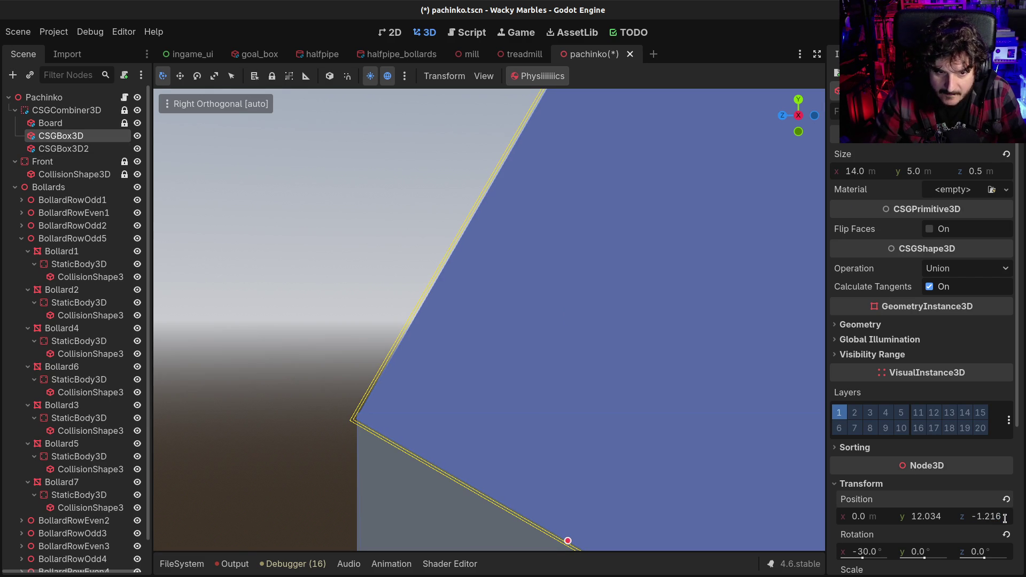
click(999, 516)
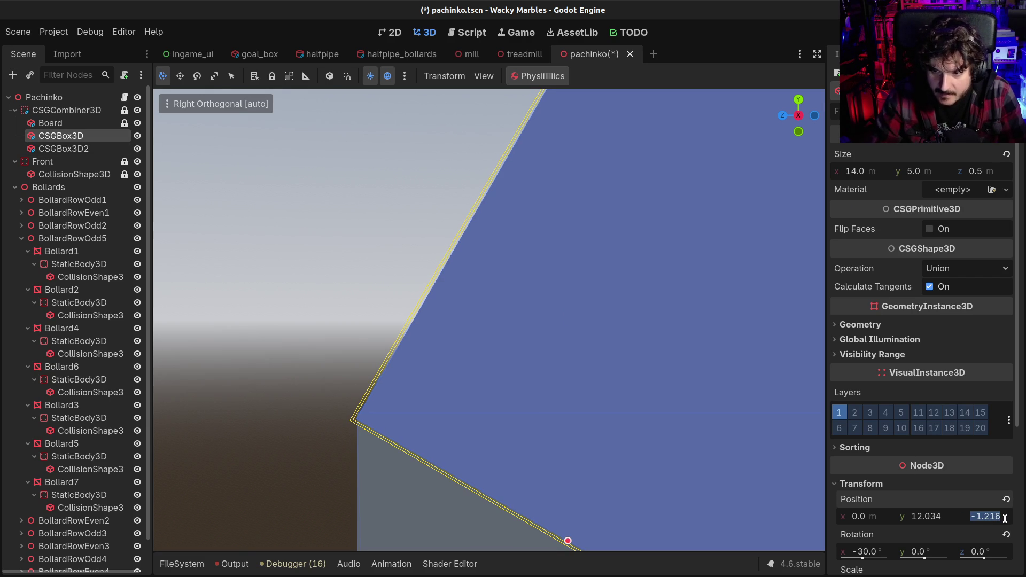
click(1002, 518)
key(shift+Left)
text(4)
key(Return)
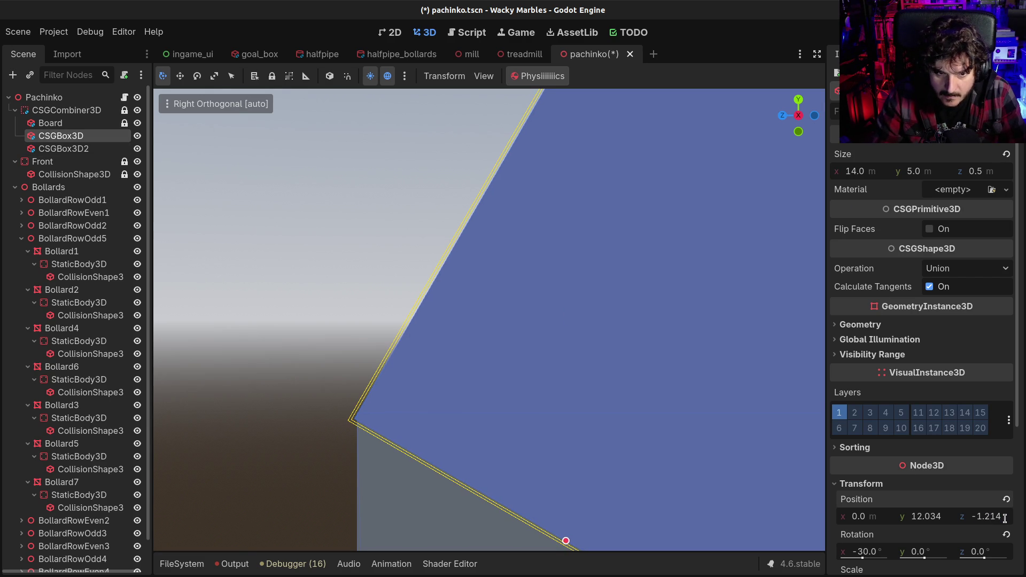
- Set the first funnel panel's Y position to 12.036
scroll(357, 433, up, 3)
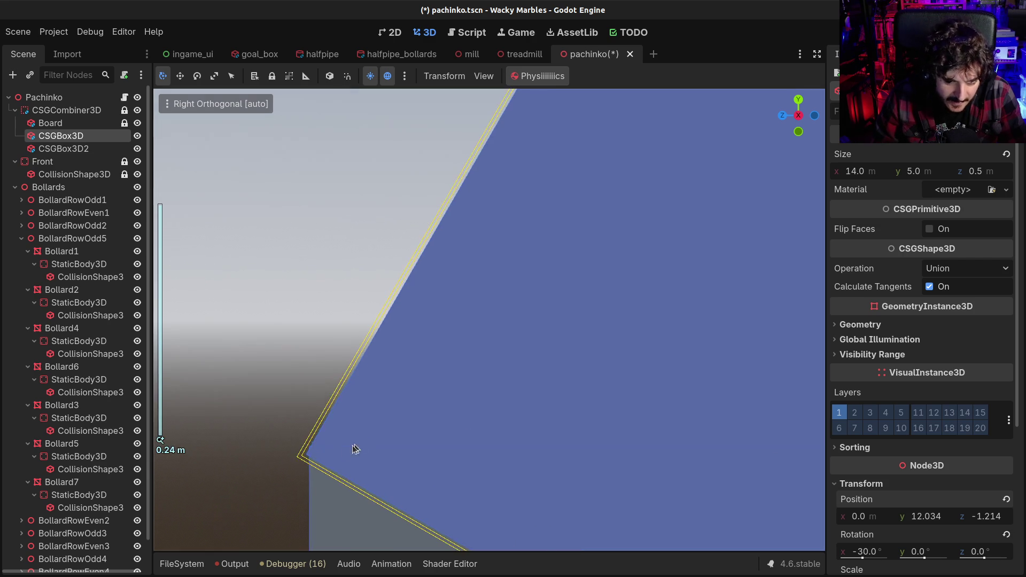
scroll(357, 430, up, 2)
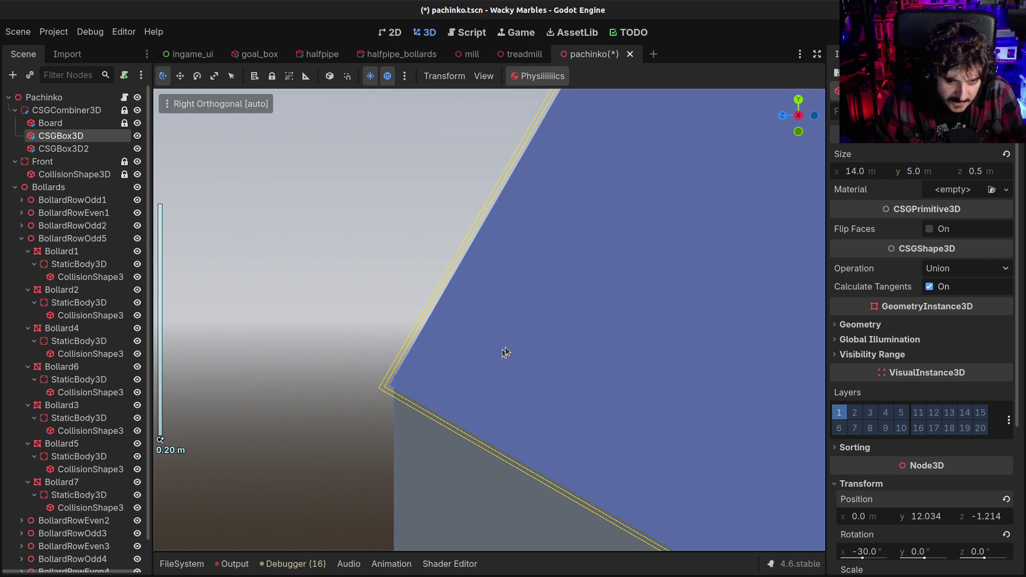
click(926, 516)
key(shift+Left)
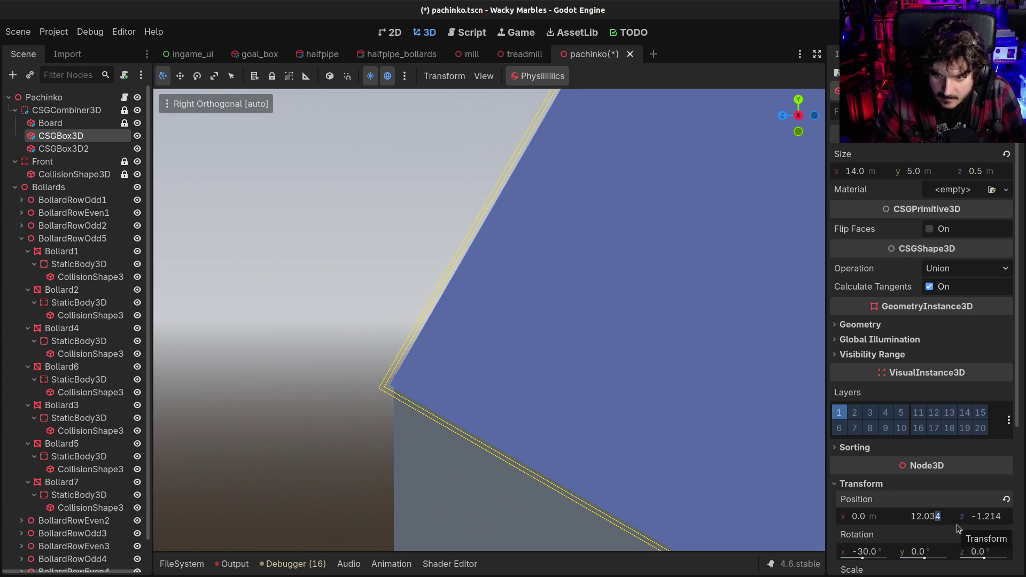
text(6)
key(Return)
scroll(470, 371, down, 4)
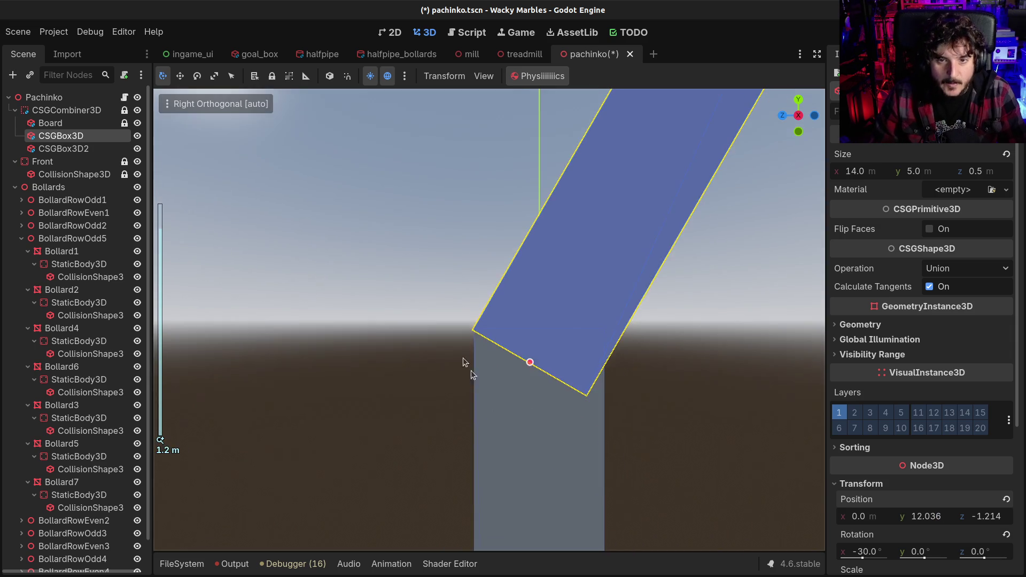
scroll(303, 340, up, 5)
scroll(343, 337, up, 4)
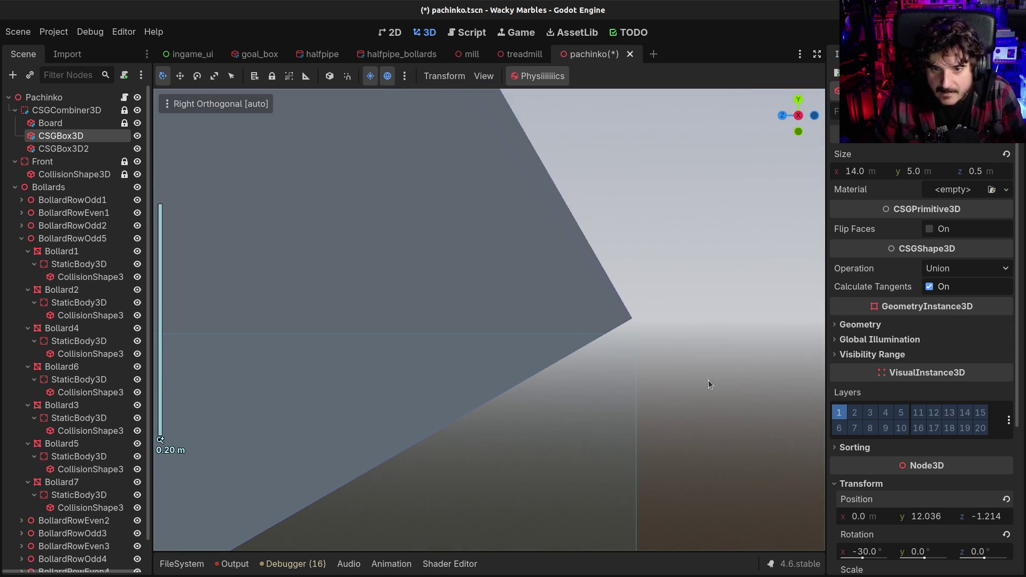
- Select CSGBox3D2, lower it slightly and set its z position to 2.963
click(75, 149)
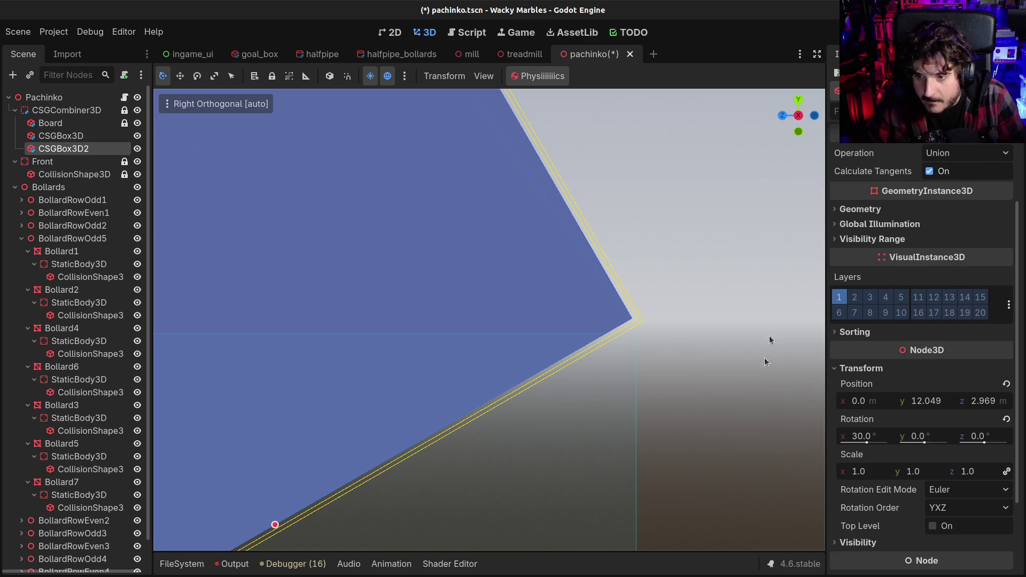
drag(914, 402, 916, 401)
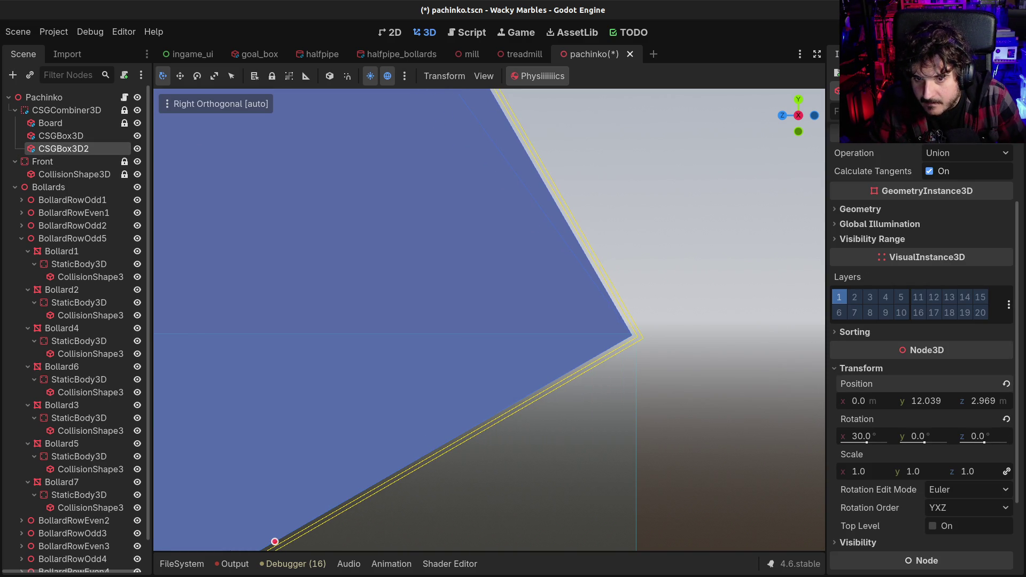
drag(984, 406, 987, 407)
click(988, 407)
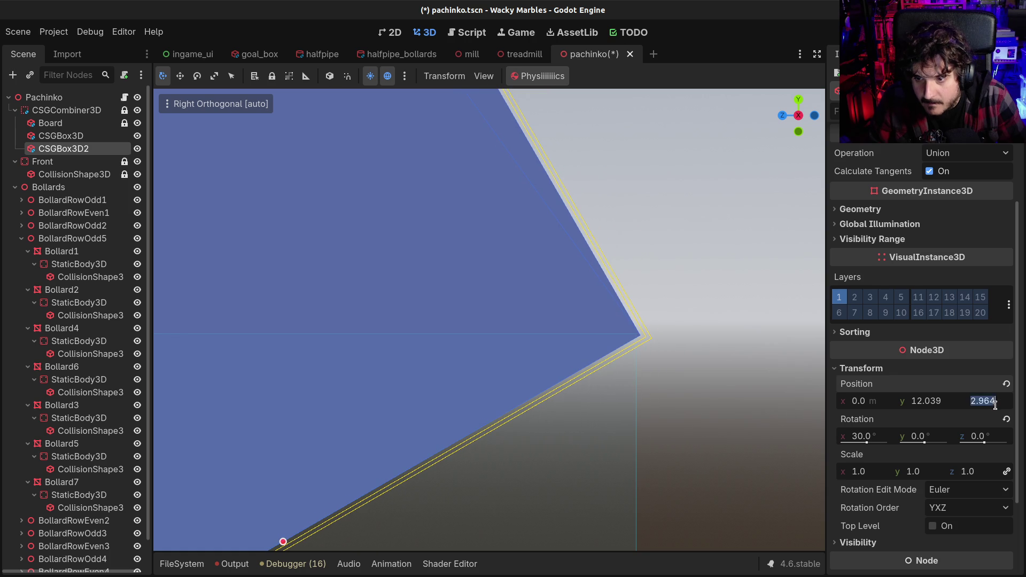
text(3)
key(Return)
- Refine the second panel's z position to 2.965, then 2.966
click(995, 403)
click(997, 403)
key(Delete)
text(5)
key(Return)
click(996, 403)
click(996, 404)
key(BackSpace)
text(6)
key(Return)
scroll(620, 274, down, 8)
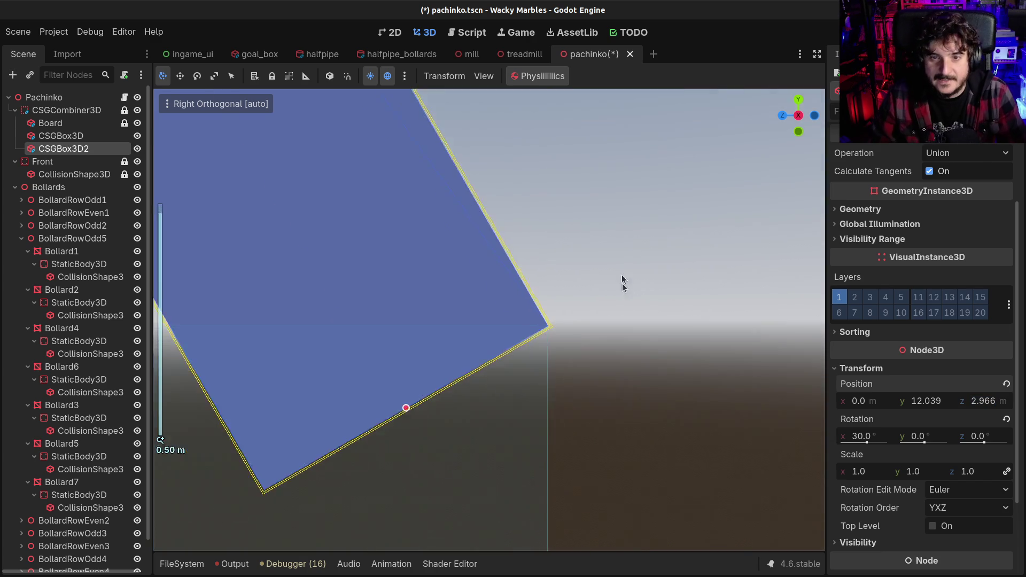
mouse_move(534, 242)
mouse_down()
mouse_move(464, 289)
mouse_move(482, 303)
mouse_move(413, 299)
mouse_move(496, 291)
mouse_up()
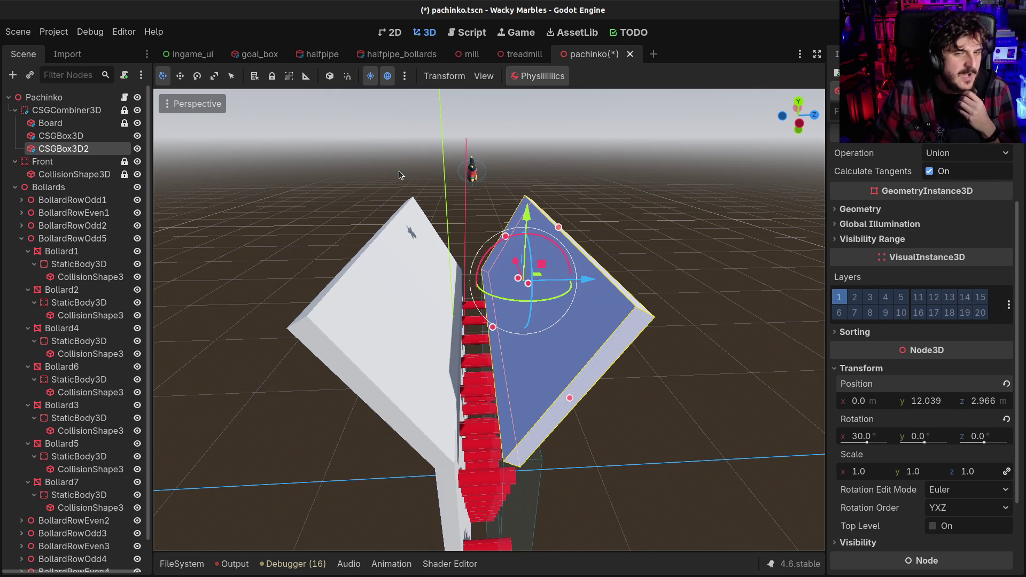
- Orbit in perspective to inspect the V-funnel and pegs, then collapse the Front node
mouse_move(597, 407)
mouse_down()
mouse_move(623, 398)
mouse_move(517, 396)
mouse_move(565, 414)
mouse_move(691, 407)
mouse_move(713, 396)
mouse_up()
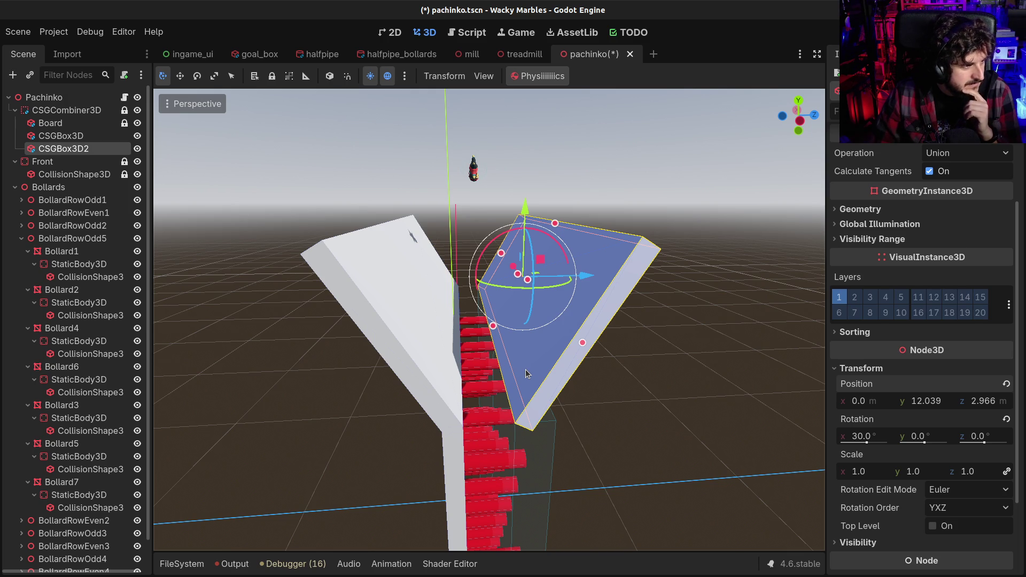
drag(525, 370, 508, 272)
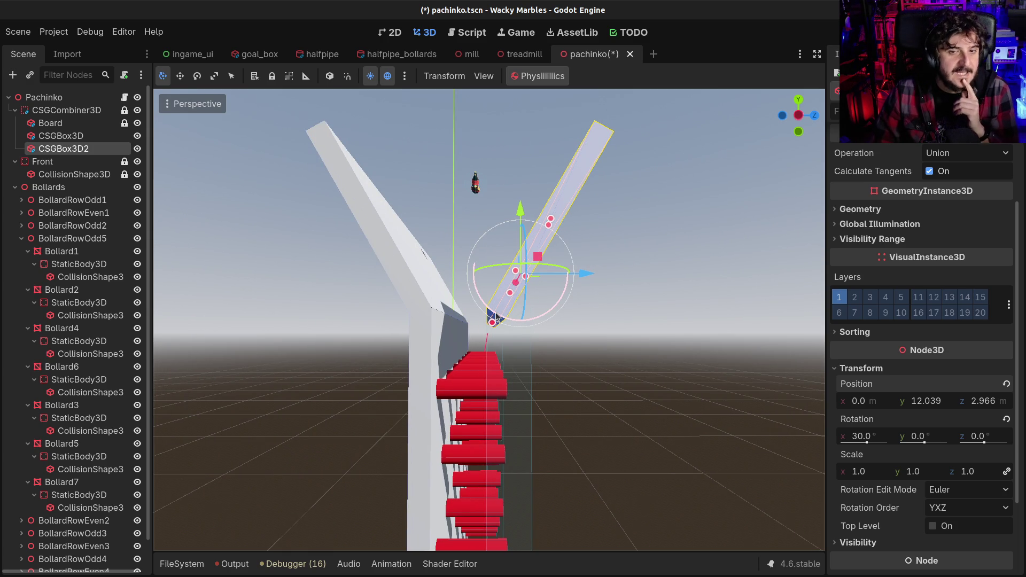
mouse_move(496, 318)
mouse_down()
mouse_move(467, 333)
mouse_move(591, 302)
mouse_move(582, 306)
mouse_up()
scroll(464, 337, up, 3)
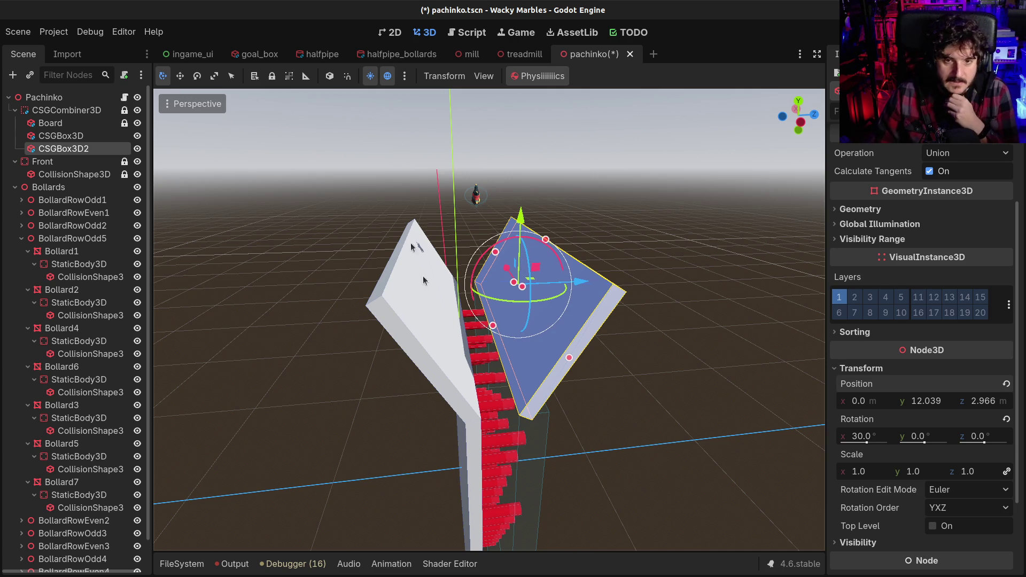
click(15, 161)
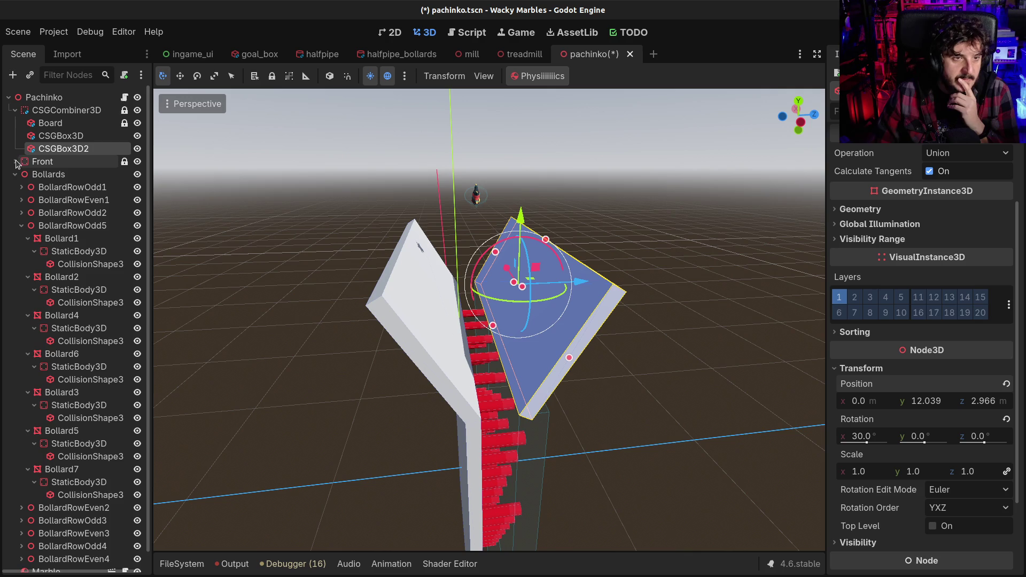
- Stop the physics run and lift the existing Marble back above the funnel
click(15, 174)
click(46, 187)
drag(544, 195, 489, 184)
mouse_move(648, 280)
mouse_down()
mouse_move(462, 293)
mouse_move(457, 304)
mouse_move(455, 273)
mouse_up()
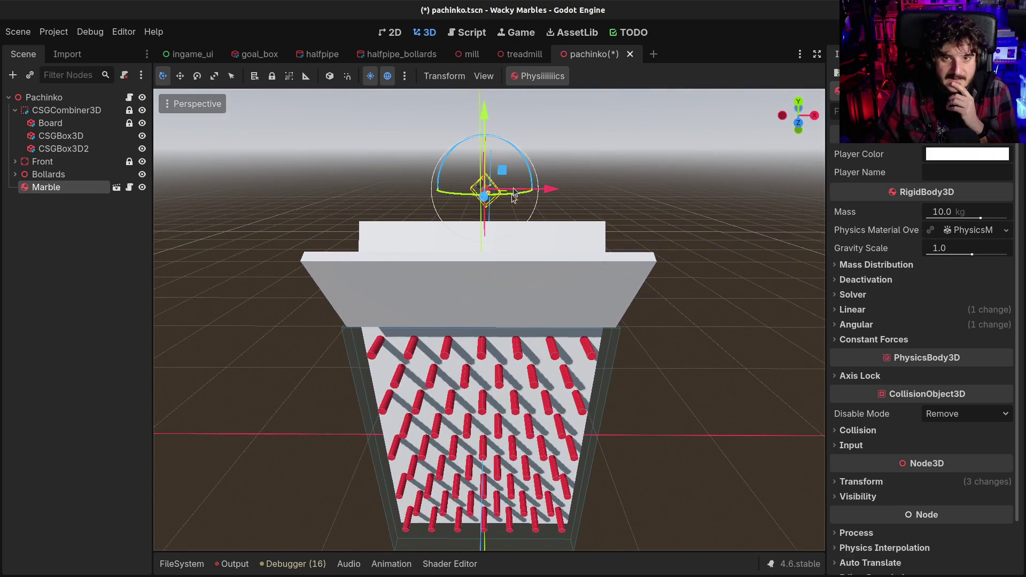
drag(614, 90, 501, 119)
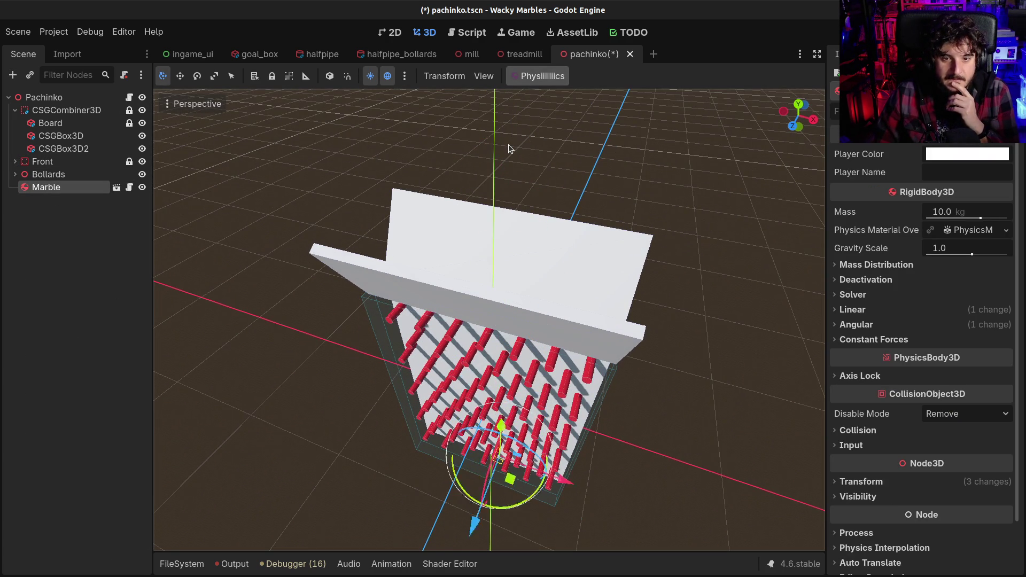
click(544, 75)
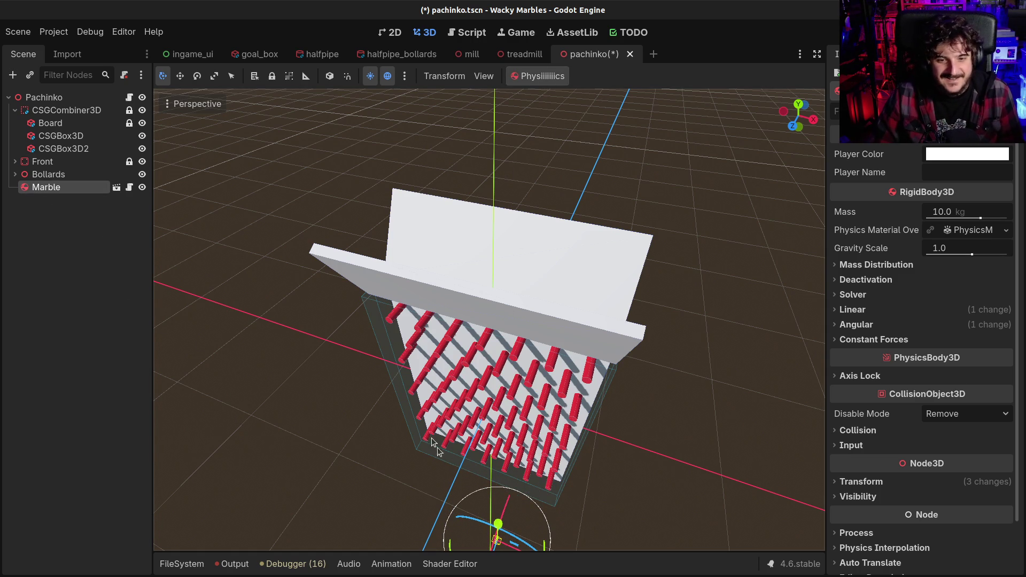
mouse_move(507, 528)
mouse_down()
mouse_move(538, 275)
mouse_move(518, 208)
mouse_move(533, 116)
mouse_up()
scroll(516, 230, down, 2)
mouse_move(602, 218)
mouse_down()
mouse_move(372, 162)
mouse_move(440, 184)
mouse_up()
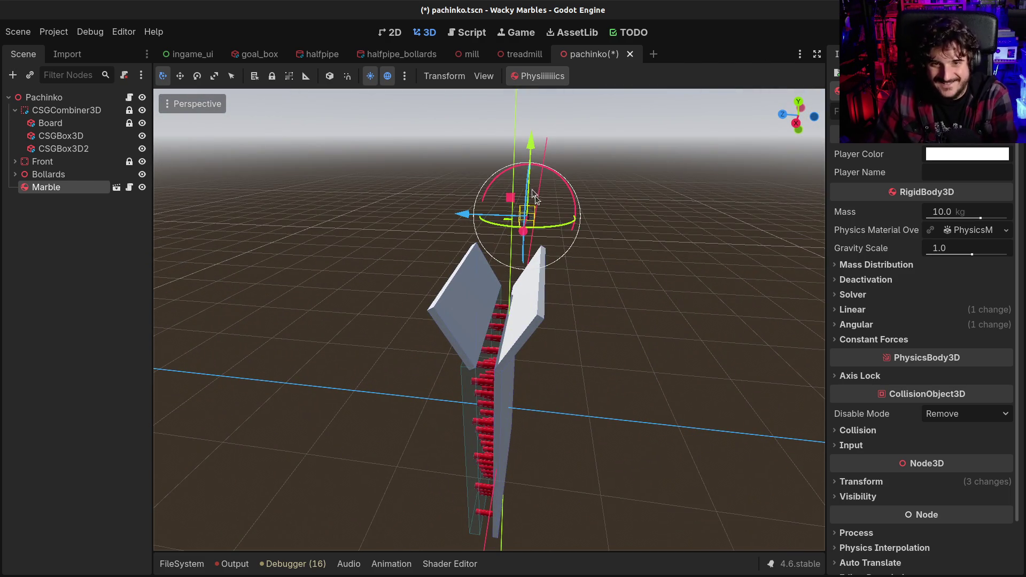
- Delete the Marble node and instance marble.tscn from the FileSystem dock into the scene
click(85, 235)
click(54, 185)
key(Delete)
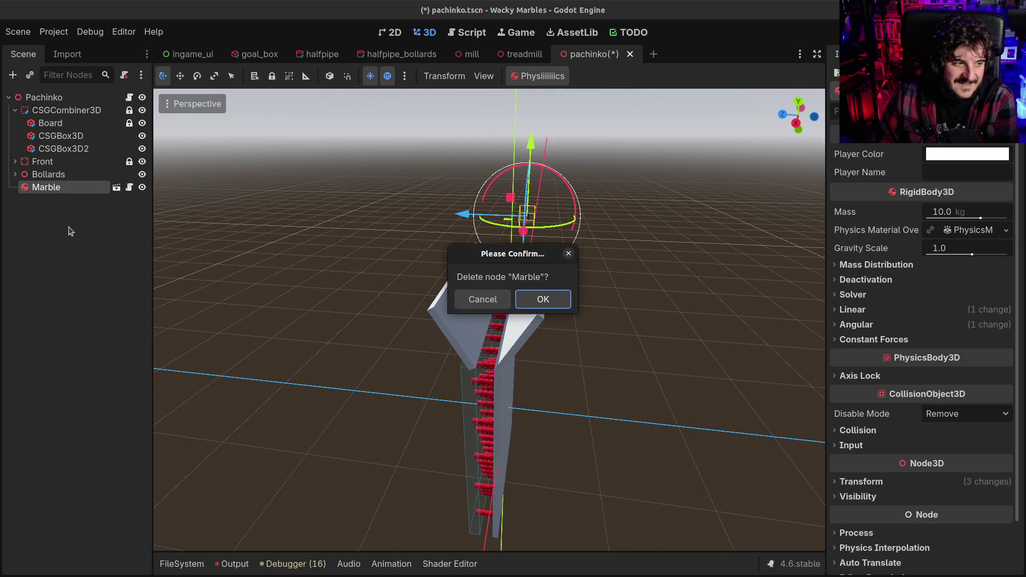
key(Return)
click(220, 563)
click(203, 565)
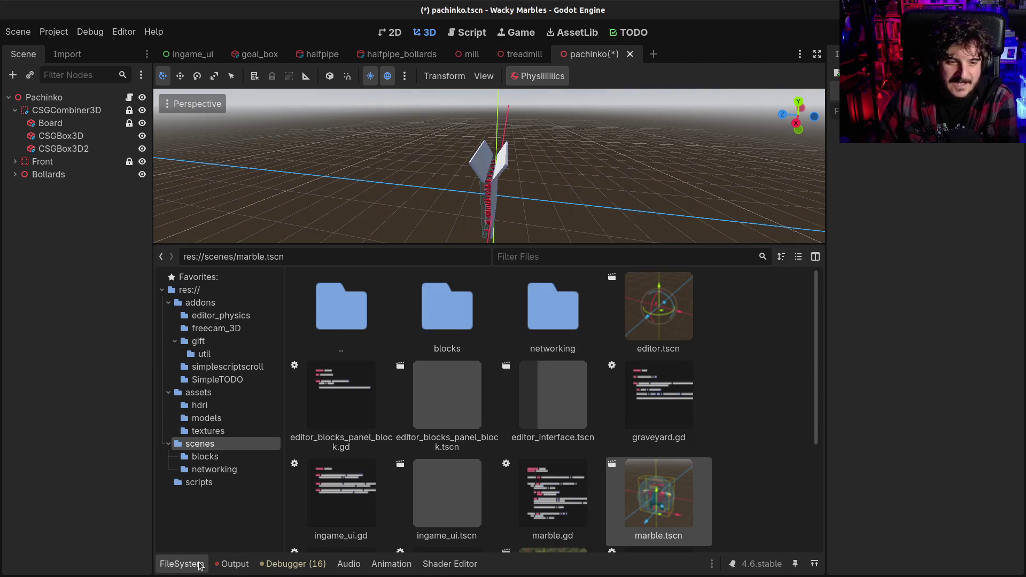
scroll(641, 481, down, 2)
mouse_move(658, 427)
mouse_down()
mouse_move(283, 303)
mouse_move(85, 194)
mouse_move(51, 108)
mouse_move(46, 123)
mouse_up()
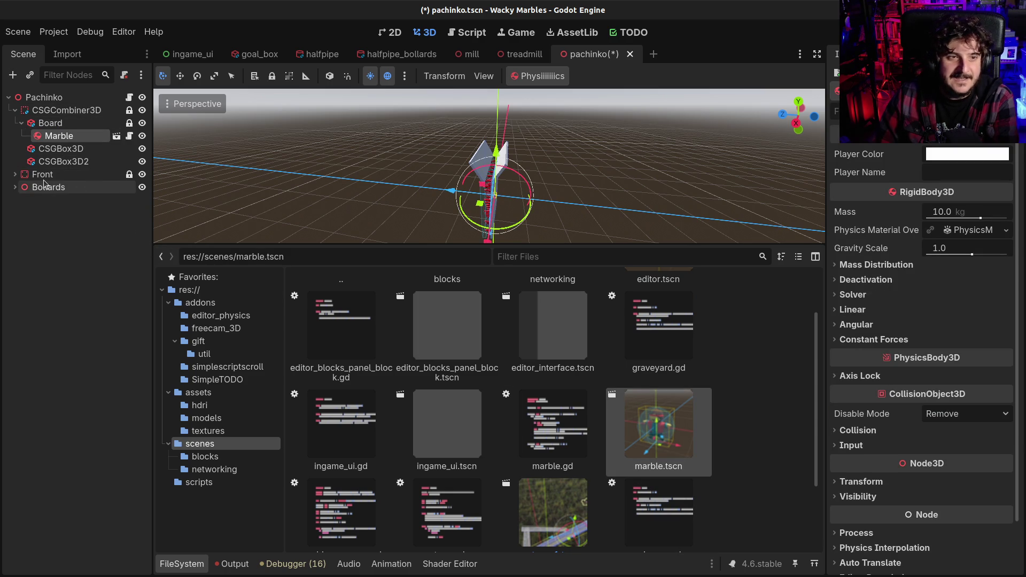
- Place the new marble above the funnel under Pachinko and start the physics simulation
mouse_move(481, 214)
mouse_down()
mouse_move(721, 187)
mouse_move(790, 203)
mouse_move(613, 168)
mouse_up()
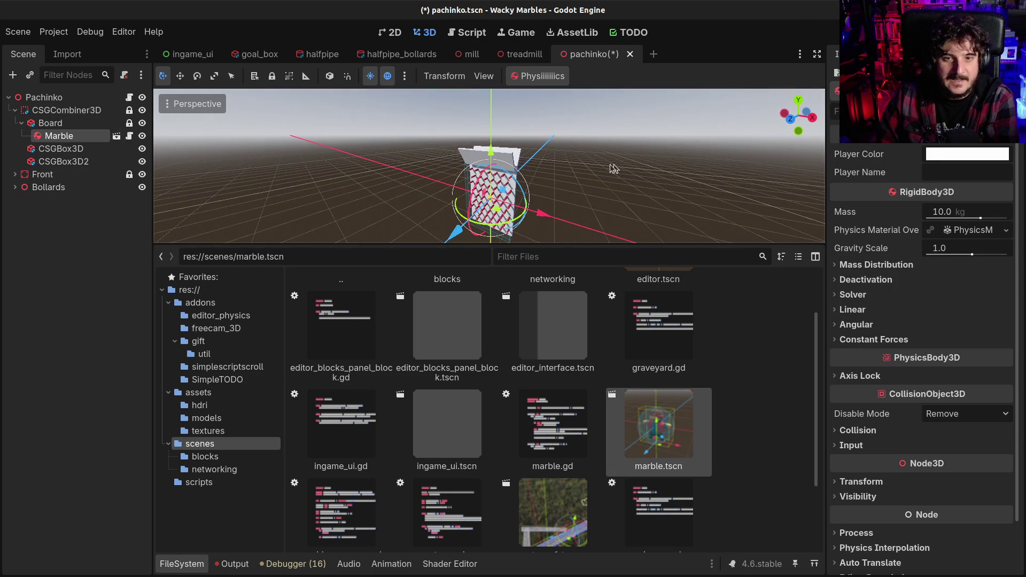
mouse_move(490, 150)
mouse_down()
mouse_move(490, 97)
mouse_move(502, 81)
mouse_up()
mouse_move(59, 136)
mouse_down()
mouse_move(59, 106)
mouse_move(44, 97)
mouse_up()
click(190, 565)
mouse_move(630, 358)
mouse_down()
mouse_move(652, 348)
mouse_move(515, 352)
mouse_move(544, 324)
mouse_move(474, 265)
mouse_move(460, 235)
mouse_up()
mouse_move(452, 372)
mouse_down()
mouse_move(486, 391)
mouse_move(577, 393)
mouse_move(554, 323)
mouse_up()
click(557, 82)
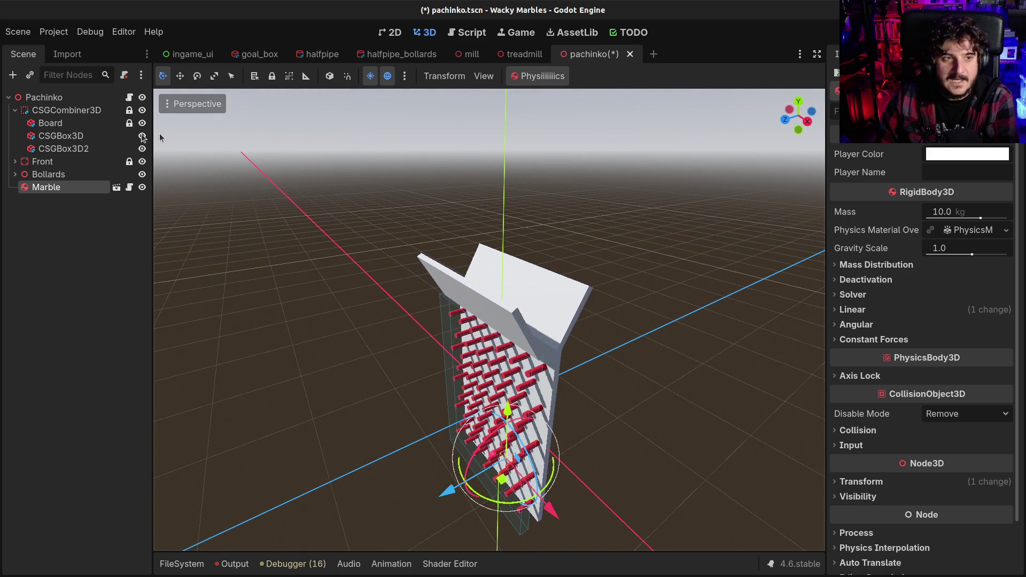
- Turn on collision for the CSGCombiner3D funnel shape
click(61, 136)
click(66, 110)
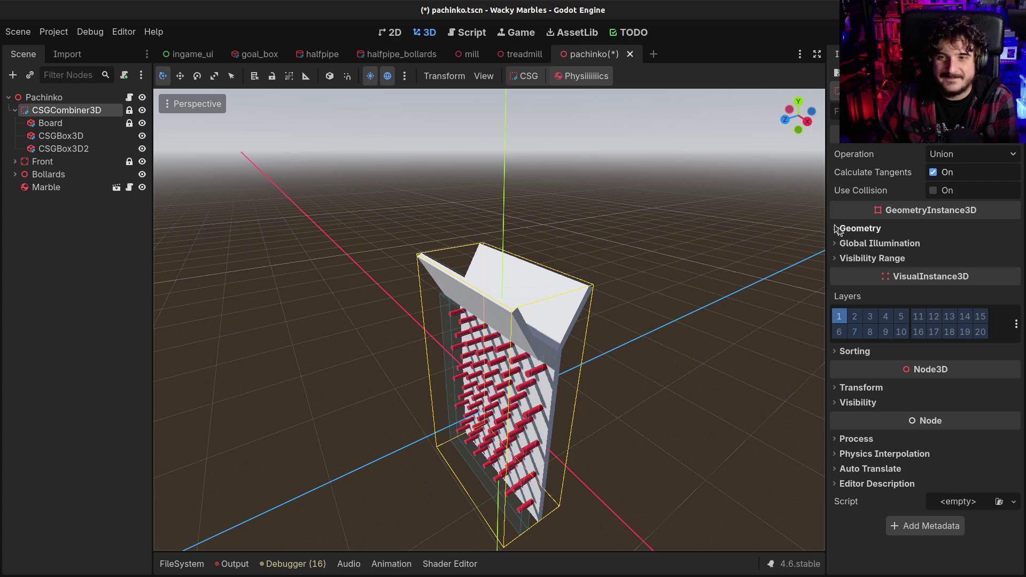
click(933, 190)
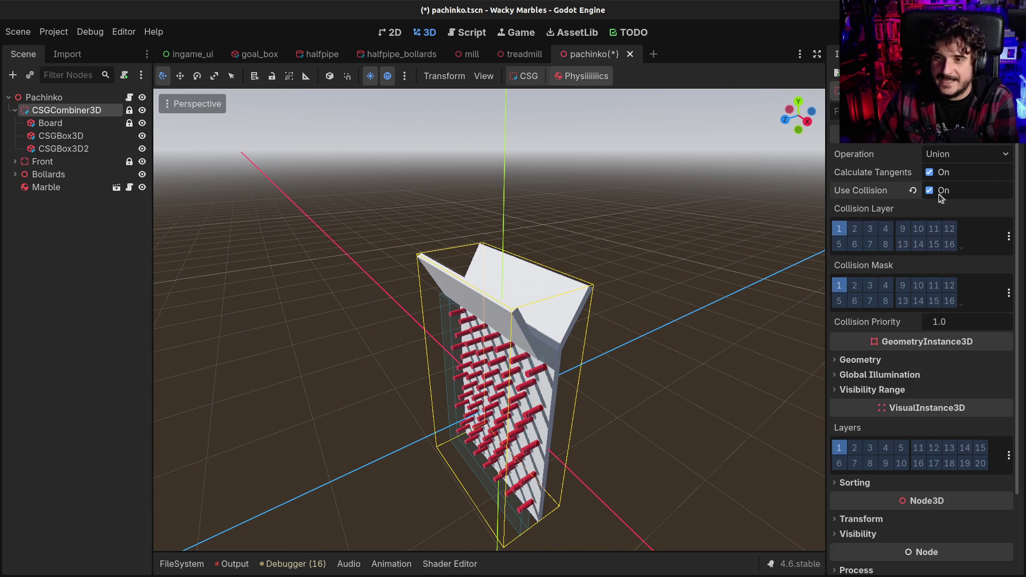
- Delete the old Marble node from the scene
click(54, 191)
key(Delete)
key(Return)
click(81, 151)
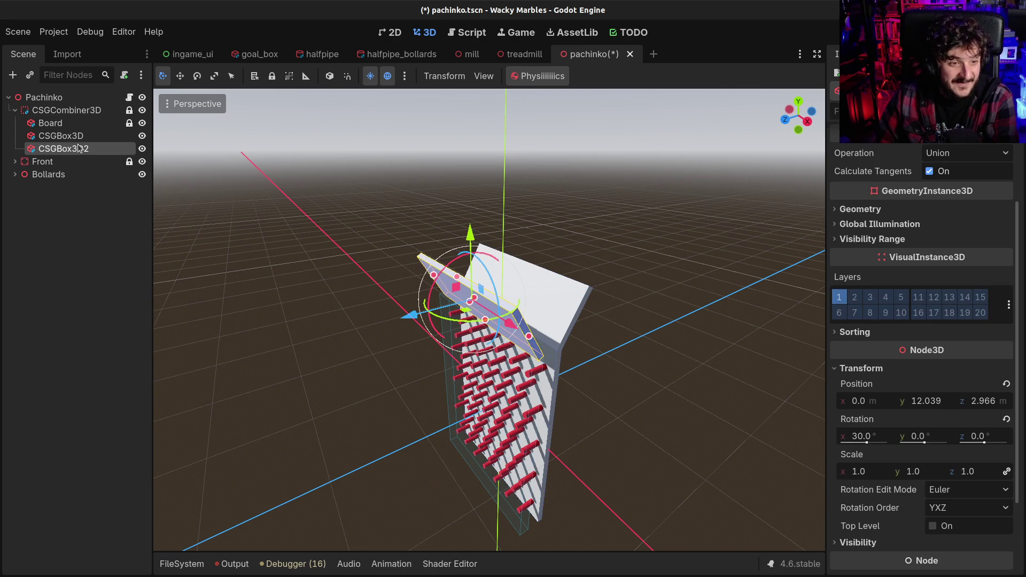
- Rename CSGBox3D2 to Funnel2 and CSGBox3D to Funnel1
click(78, 144)
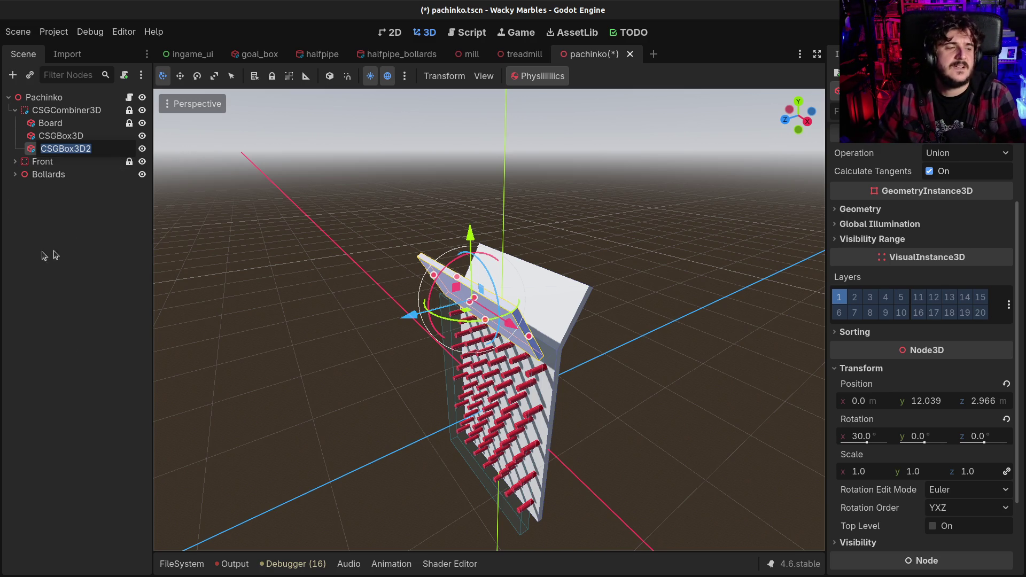
text(Funnel2)
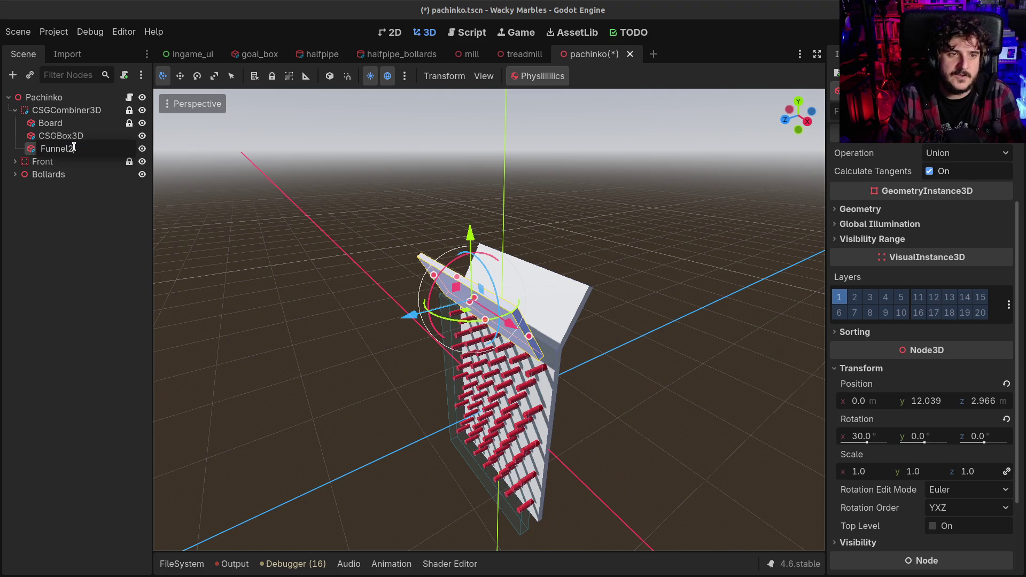
key(Return)
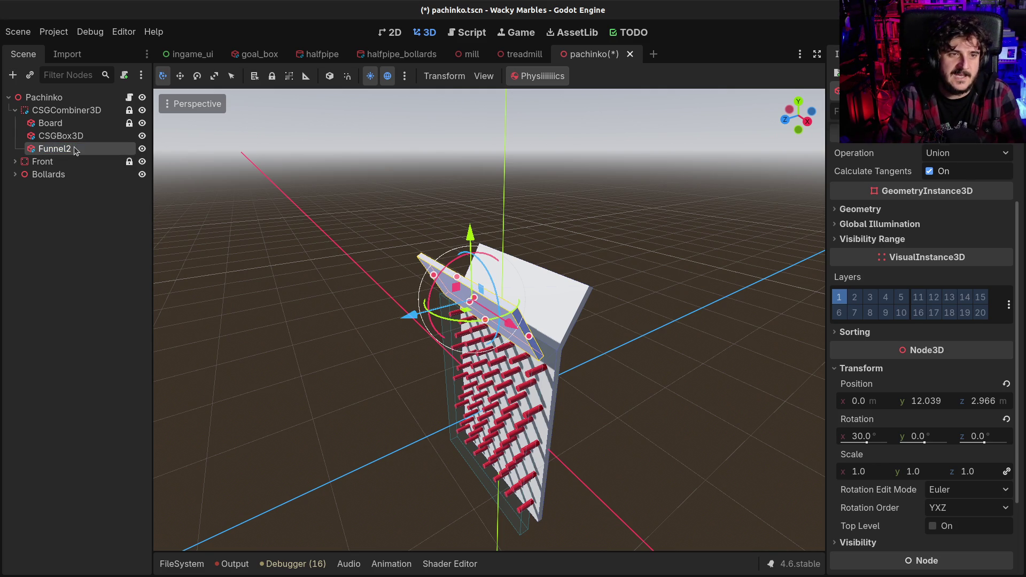
key(Up)
key(F2)
text(Funnel1)
key(Return)
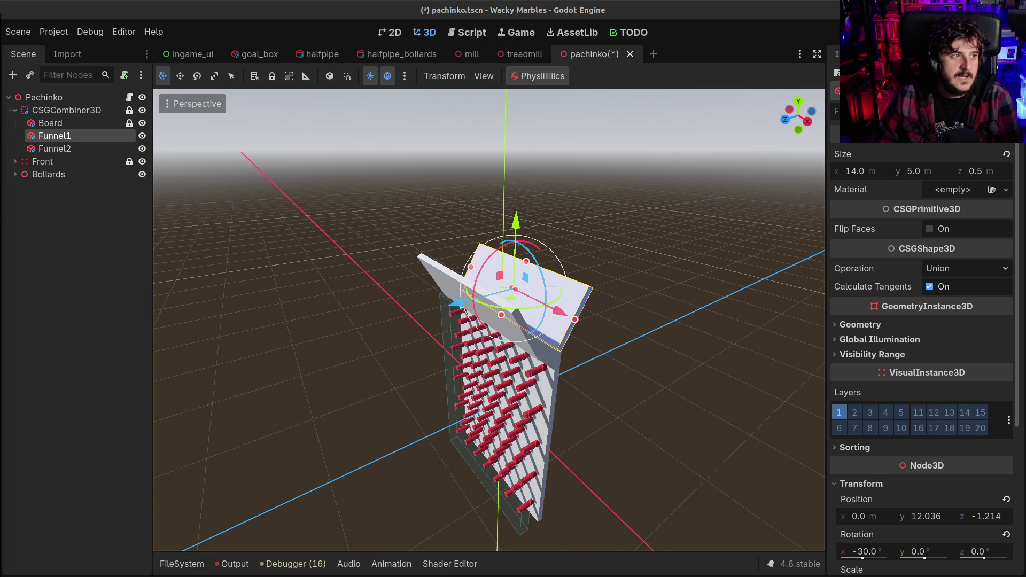
click(181, 564)
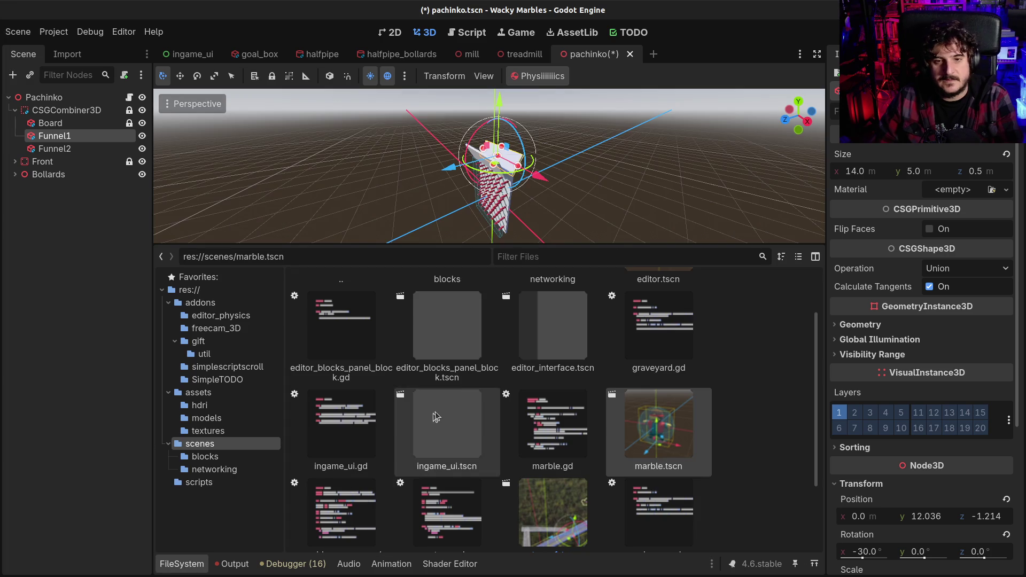
- Instance marble.tscn above the funnel at the scene root and save the scene
mouse_move(617, 412)
mouse_down()
mouse_move(642, 431)
mouse_move(52, 101)
mouse_up()
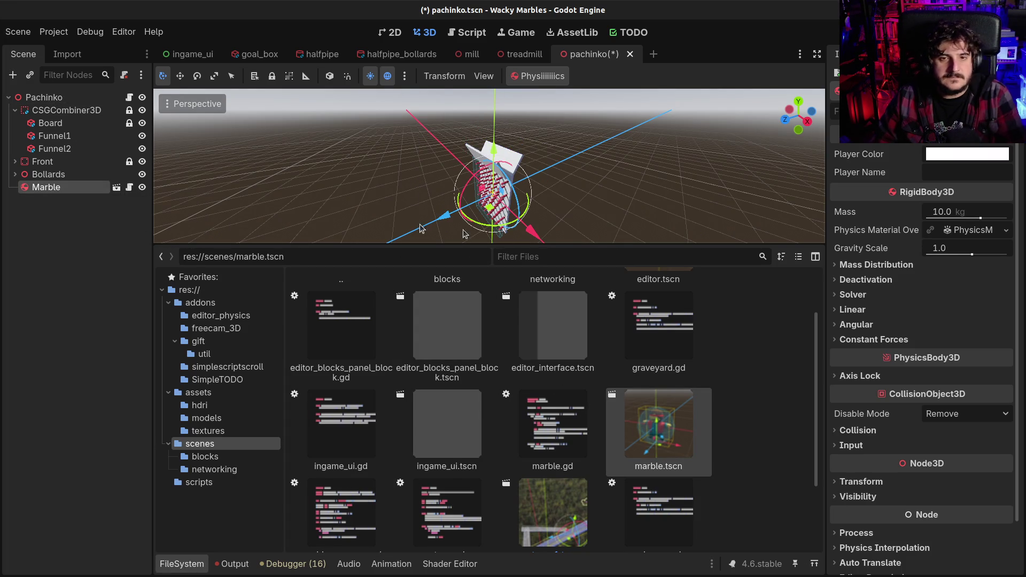
key(Delete)
mouse_move(661, 422)
mouse_down()
mouse_move(88, 140)
mouse_move(44, 149)
mouse_up()
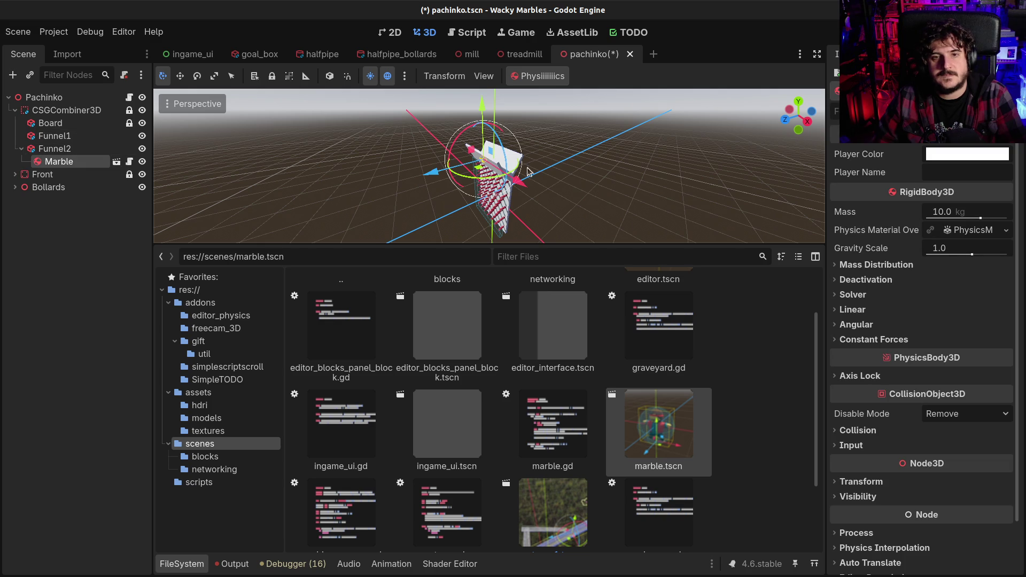
click(203, 565)
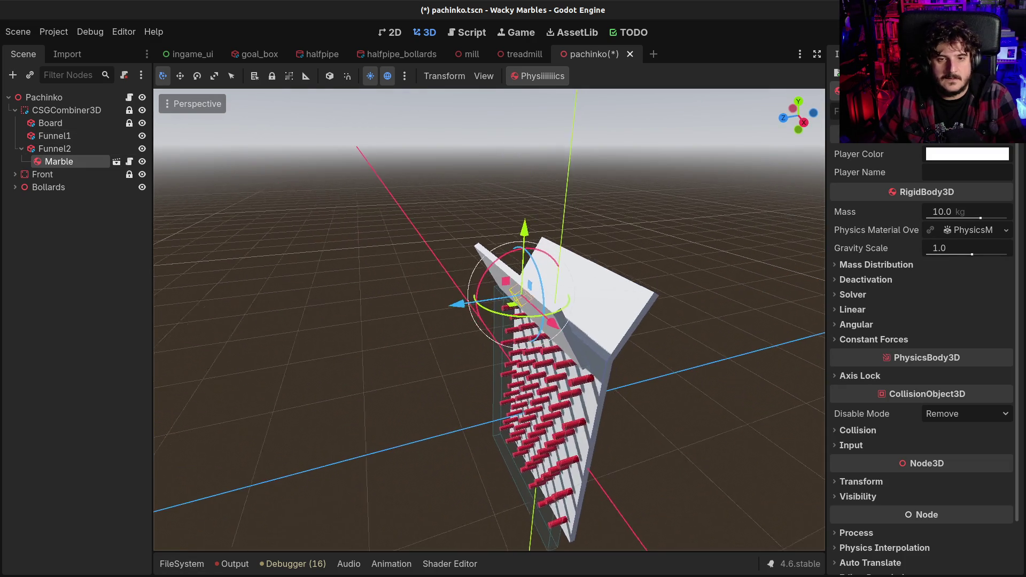
drag(502, 225, 501, 185)
drag(424, 261, 443, 254)
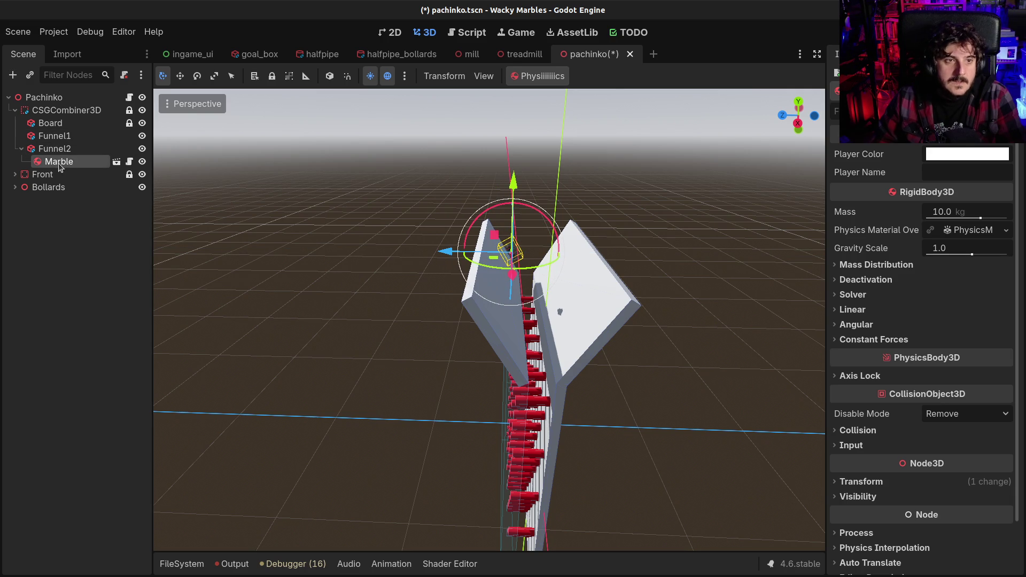
drag(57, 165, 62, 97)
key(ctrl+s)
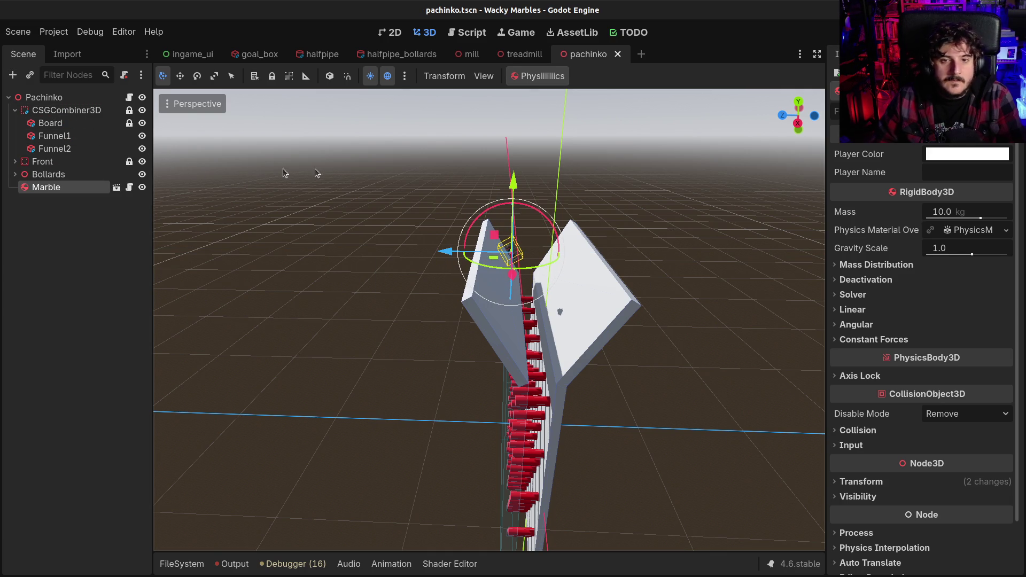
- Simulate physics and follow the marble as it falls, then stop the simulation
click(543, 77)
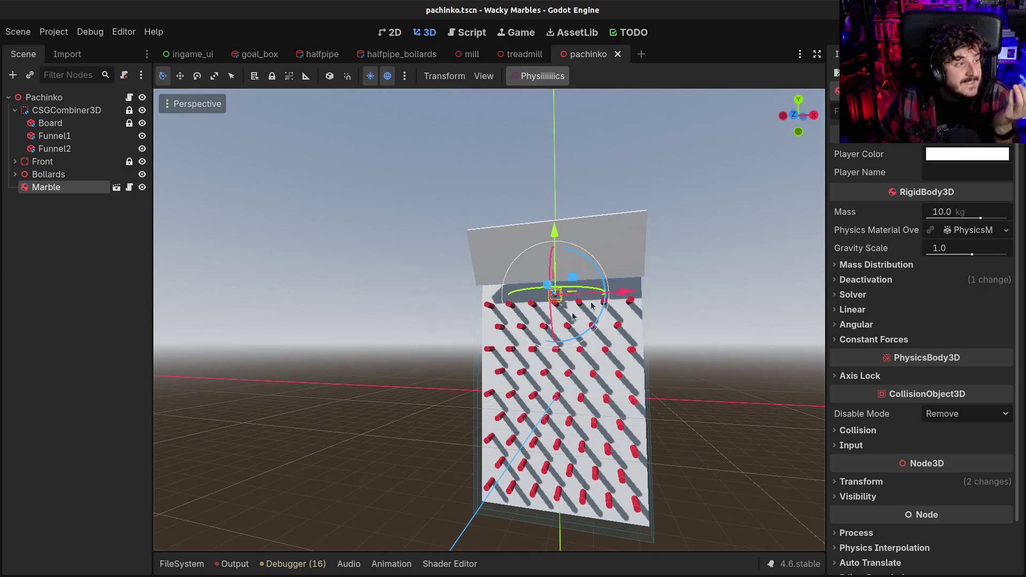
scroll(619, 281, up, 2)
scroll(620, 282, up, 5)
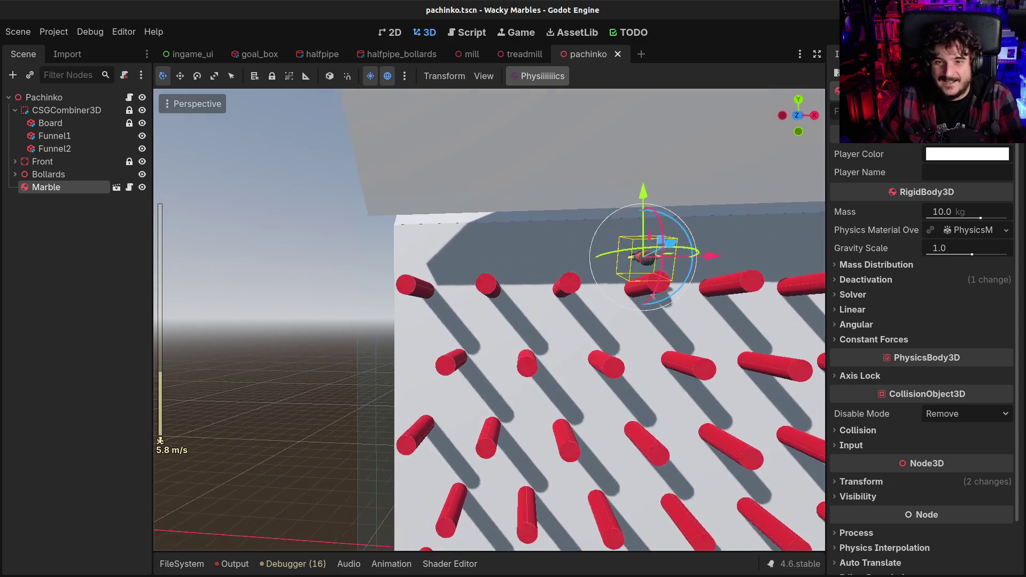
key(w)
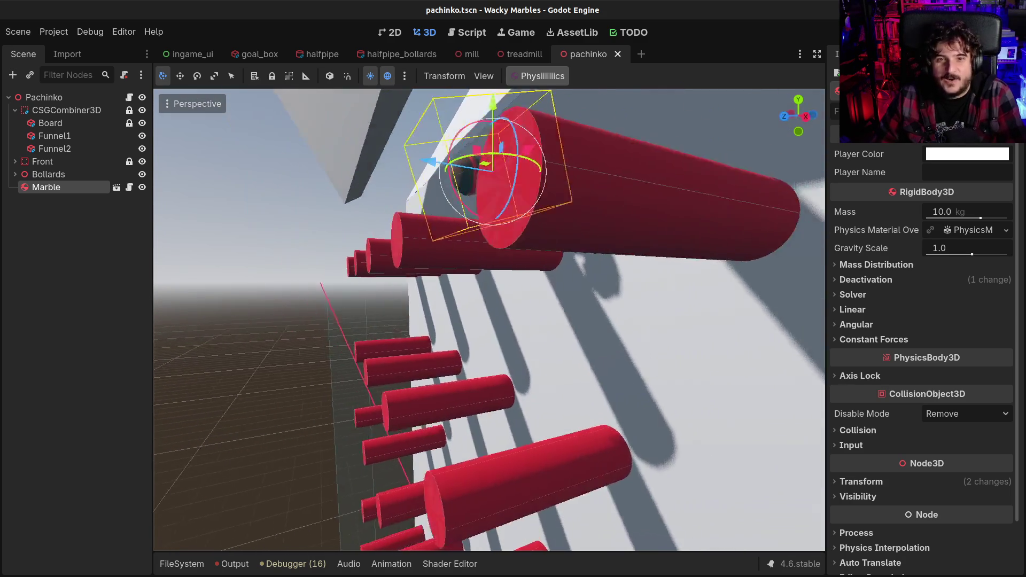
key(e)
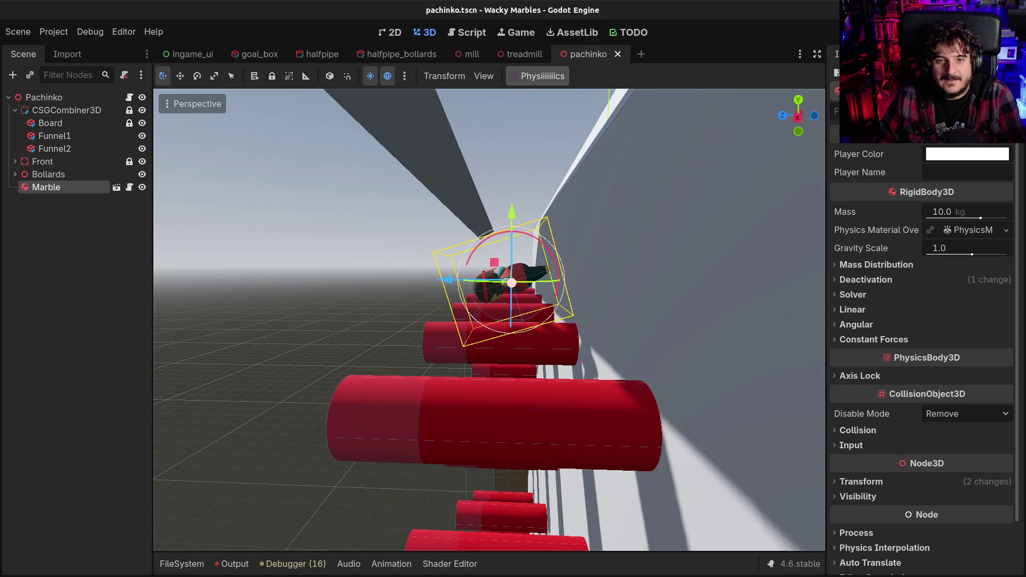
key(d)
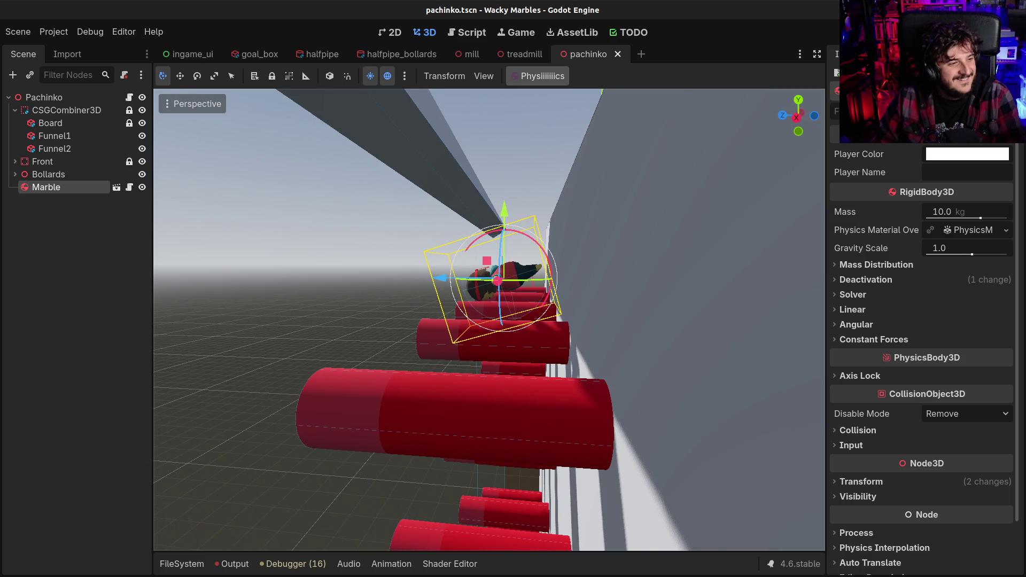
key(a)
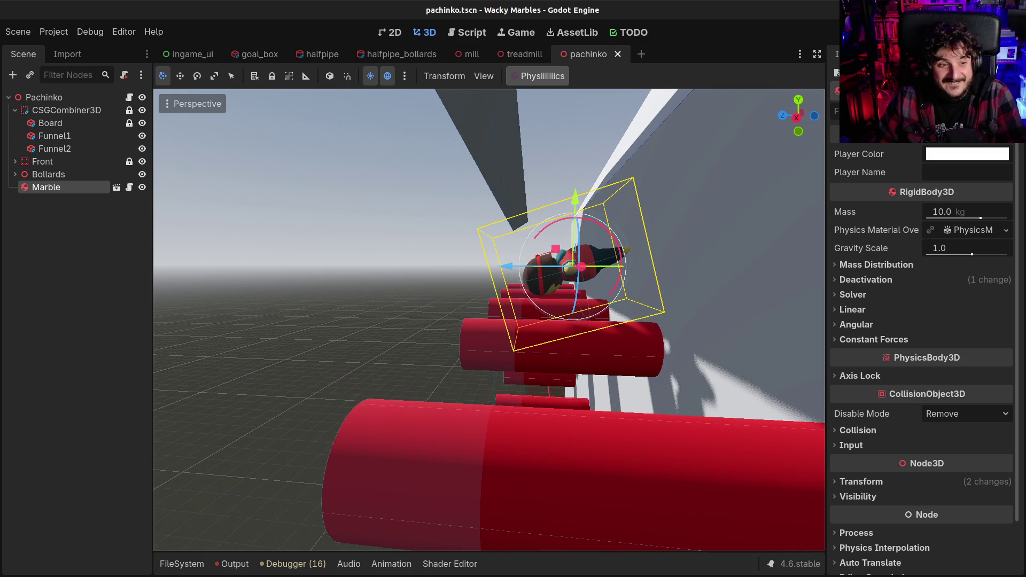
click(549, 78)
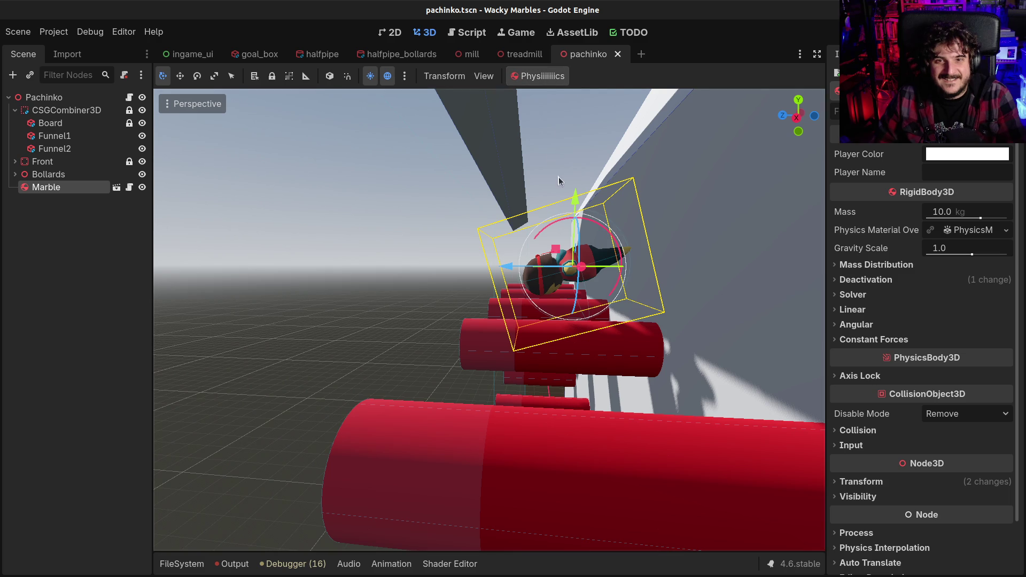
- Reposition the marble further left and higher above the funnel
scroll(559, 192, down, 10)
scroll(548, 233, up, 2)
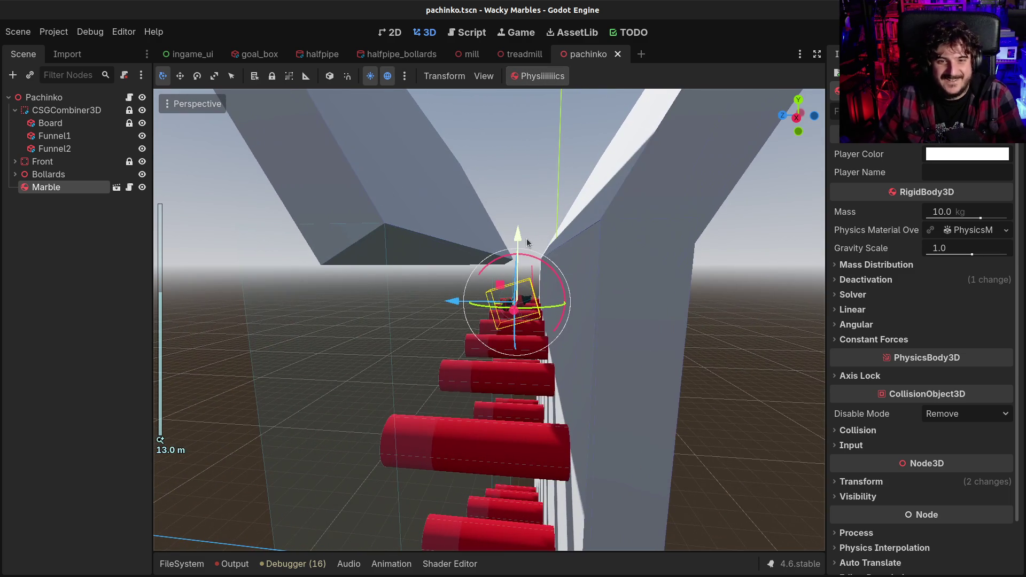
mouse_move(549, 233)
mouse_down()
mouse_move(473, 303)
mouse_move(485, 300)
mouse_move(487, 312)
mouse_move(482, 261)
mouse_move(453, 193)
mouse_up()
mouse_move(465, 229)
mouse_down()
mouse_move(396, 247)
mouse_move(417, 256)
mouse_up()
drag(429, 144, 397, 287)
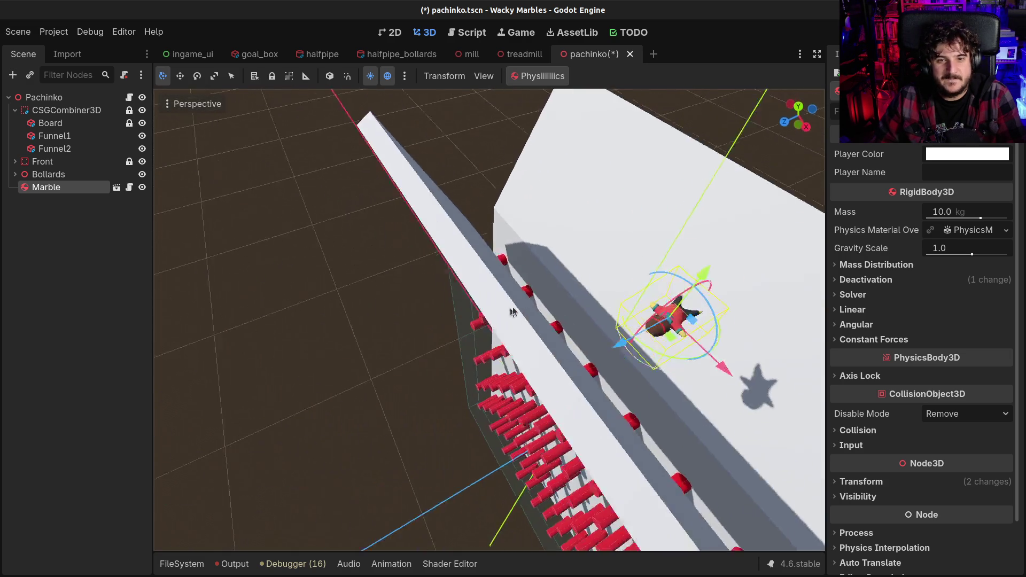
scroll(631, 270, down, 5)
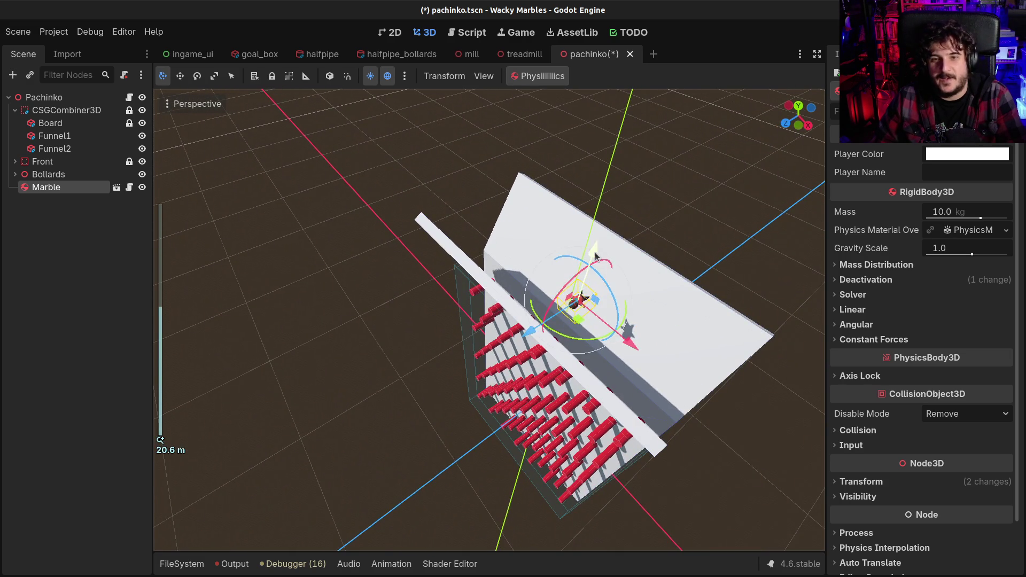
drag(597, 256, 601, 229)
mouse_move(540, 306)
mouse_down()
mouse_move(529, 317)
mouse_move(556, 302)
mouse_move(478, 123)
mouse_up()
- Run the physics simulation again and watch the marble from front and side
click(543, 75)
mouse_move(492, 338)
mouse_down()
mouse_move(653, 222)
mouse_move(651, 275)
mouse_move(622, 351)
mouse_up()
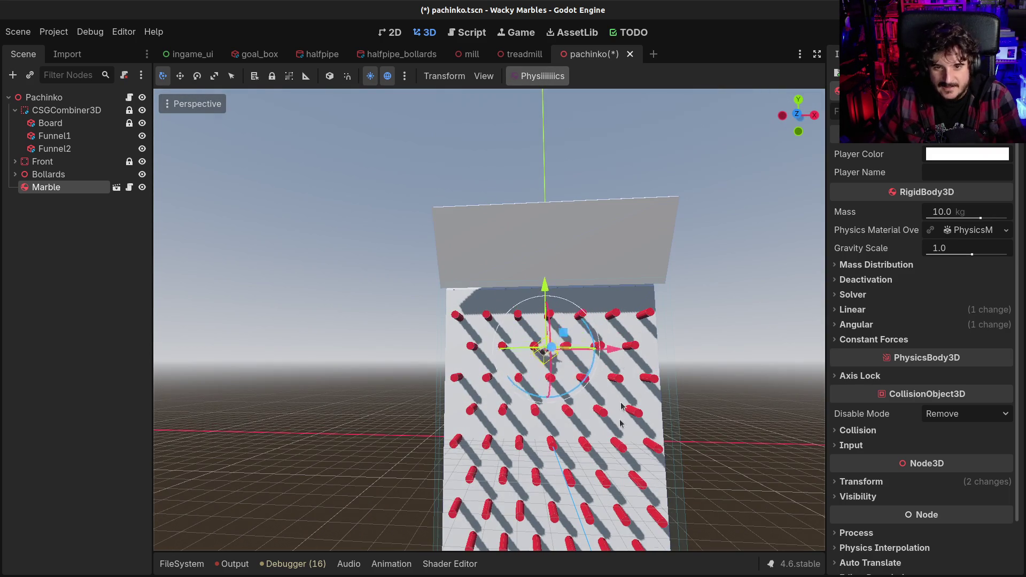
drag(568, 462, 565, 482)
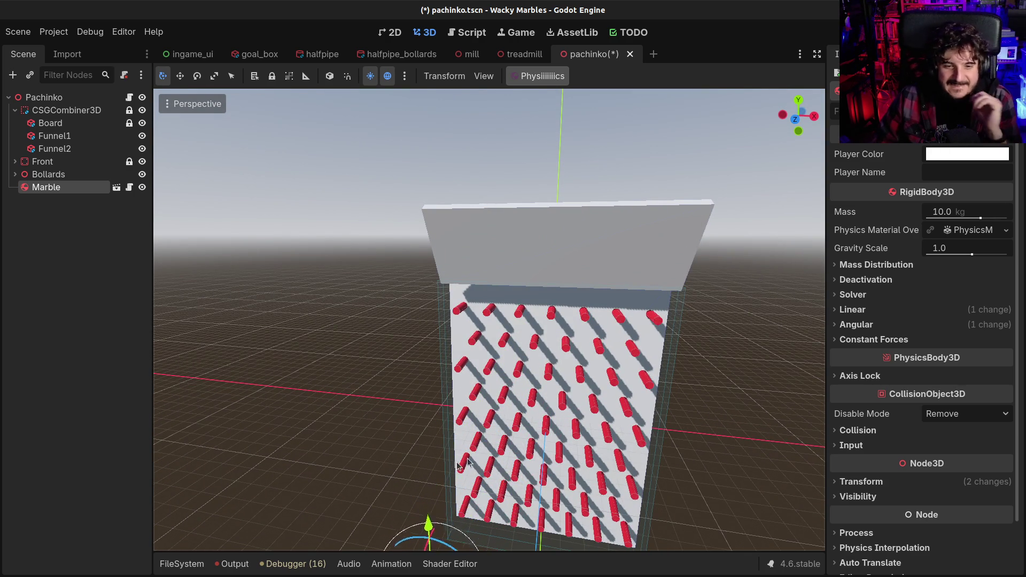
scroll(456, 477, down, 5)
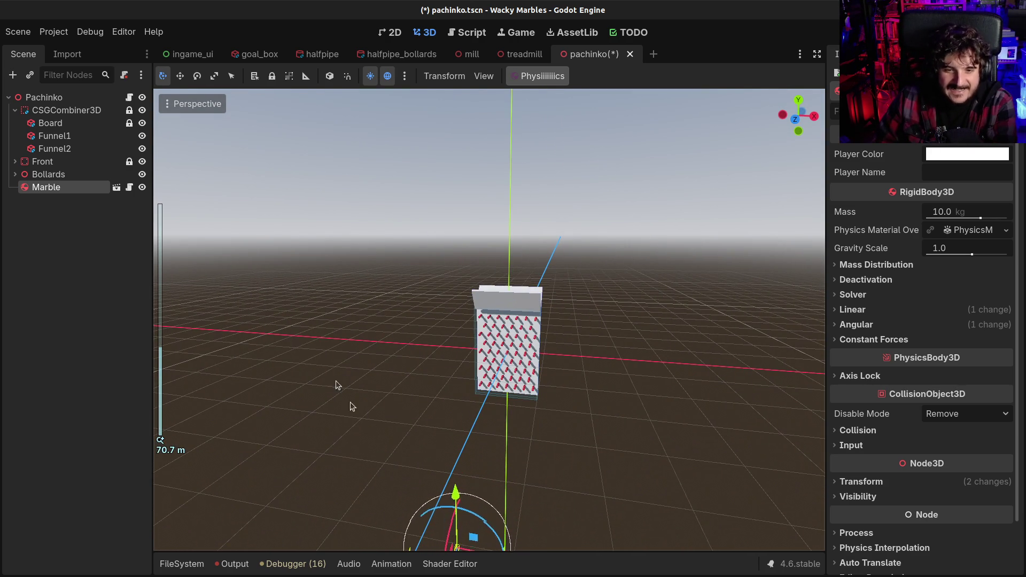
- Delete the Marble node from the scene
click(33, 188)
key(Delete)
key(Return)
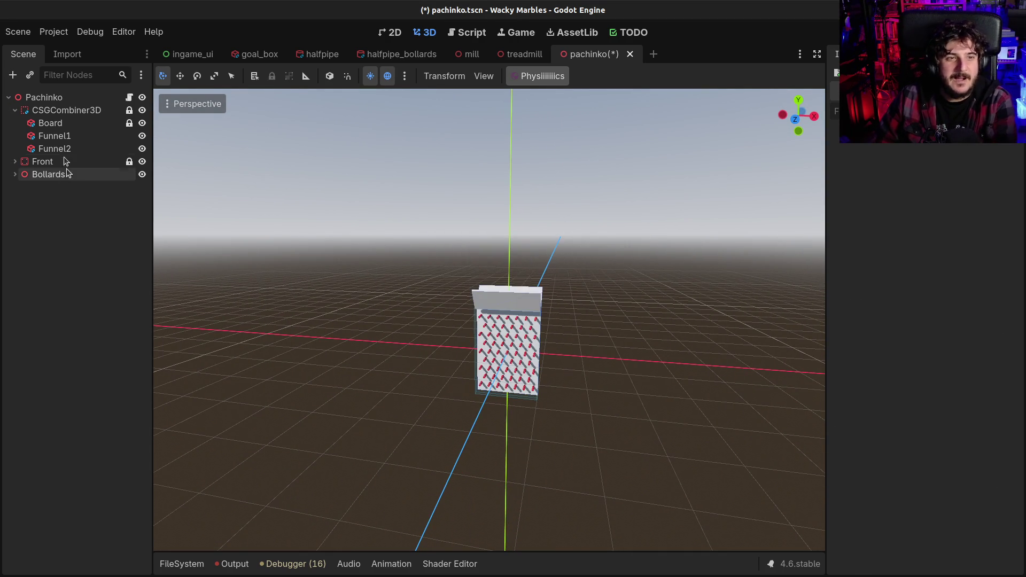
- Filter the tree by 'st', give the first StaticBody3D a new physics material, and copy it
click(77, 75)
text(stati)
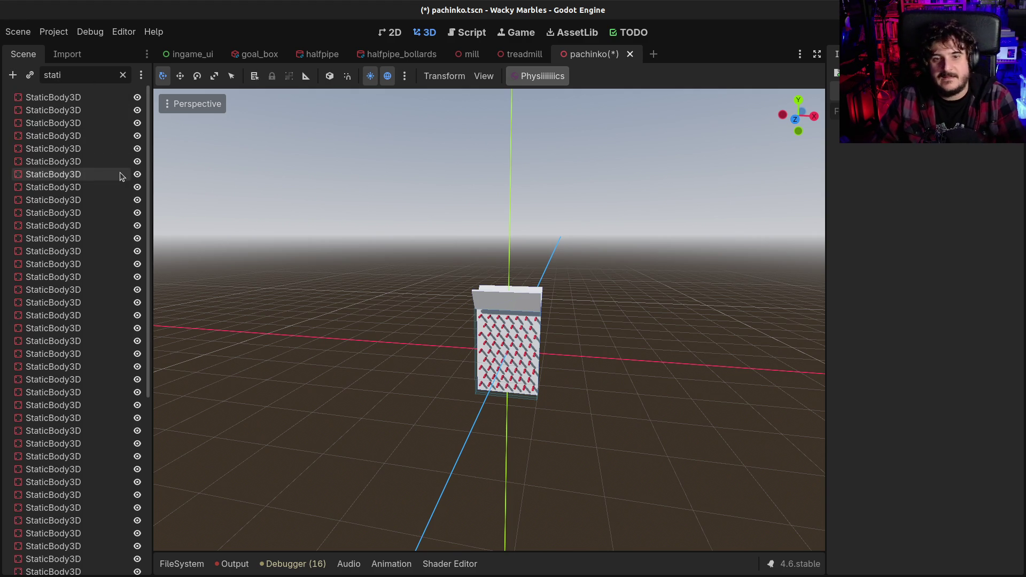
double_click(47, 97)
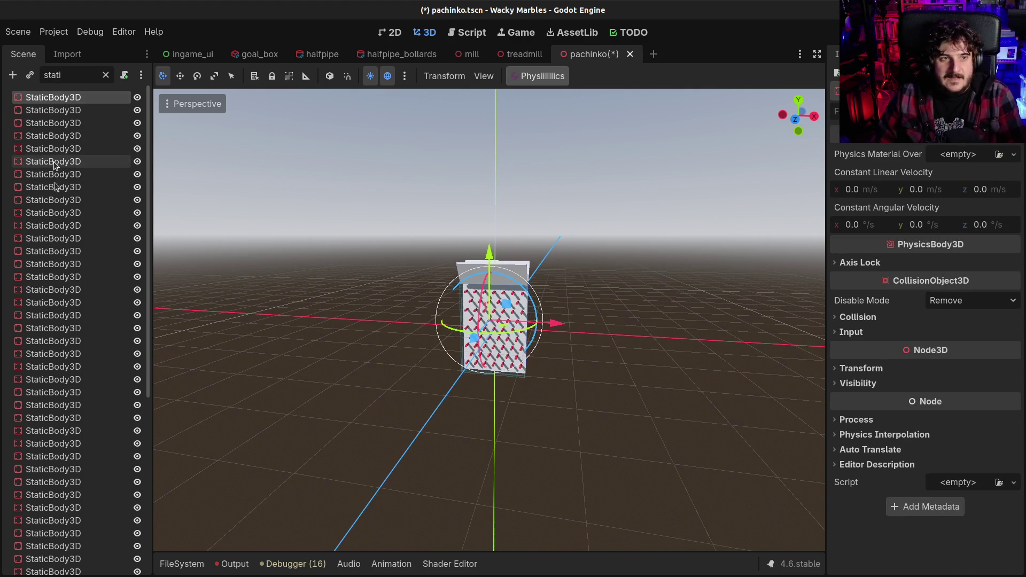
scroll(48, 230, down, 5)
scroll(33, 418, up, 5)
scroll(373, 347, up, 2)
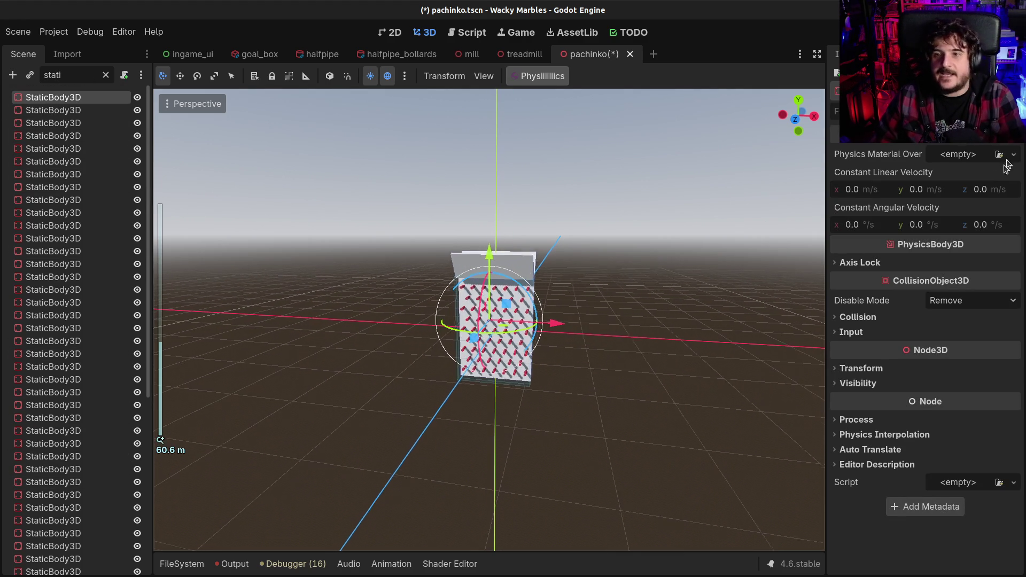
click(1013, 154)
click(971, 187)
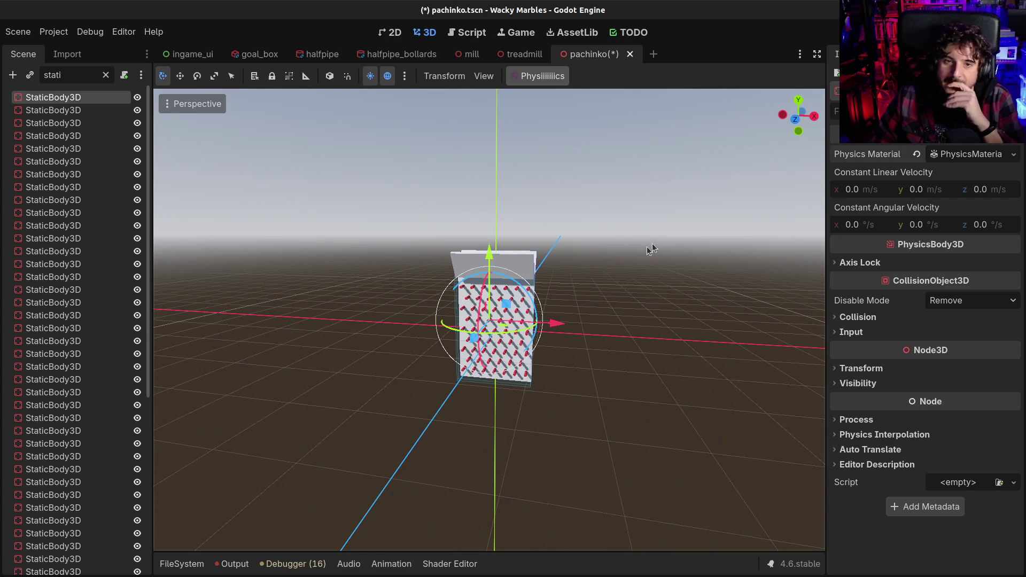
click(972, 156)
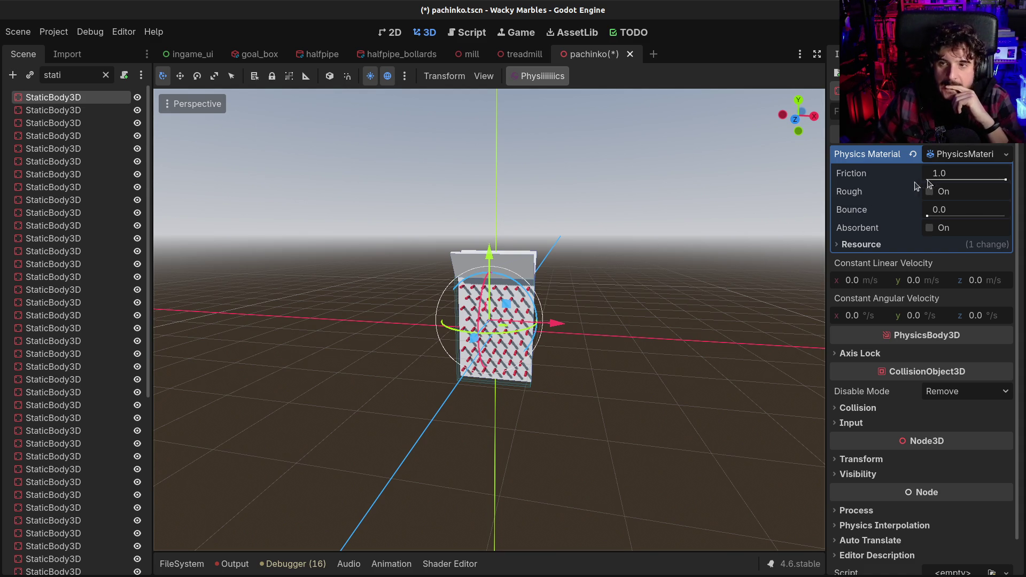
drag(927, 217, 938, 218)
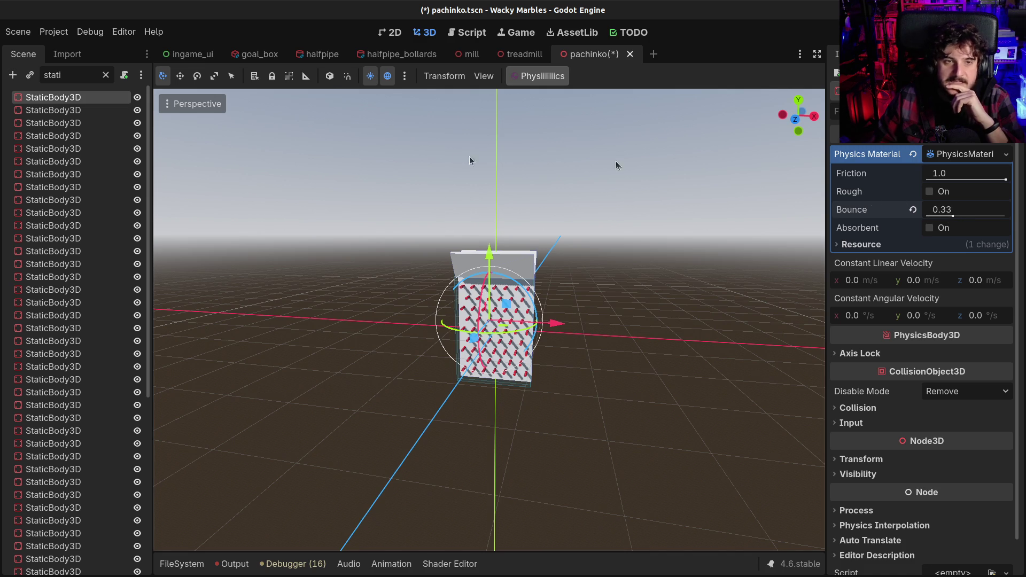
click(942, 154)
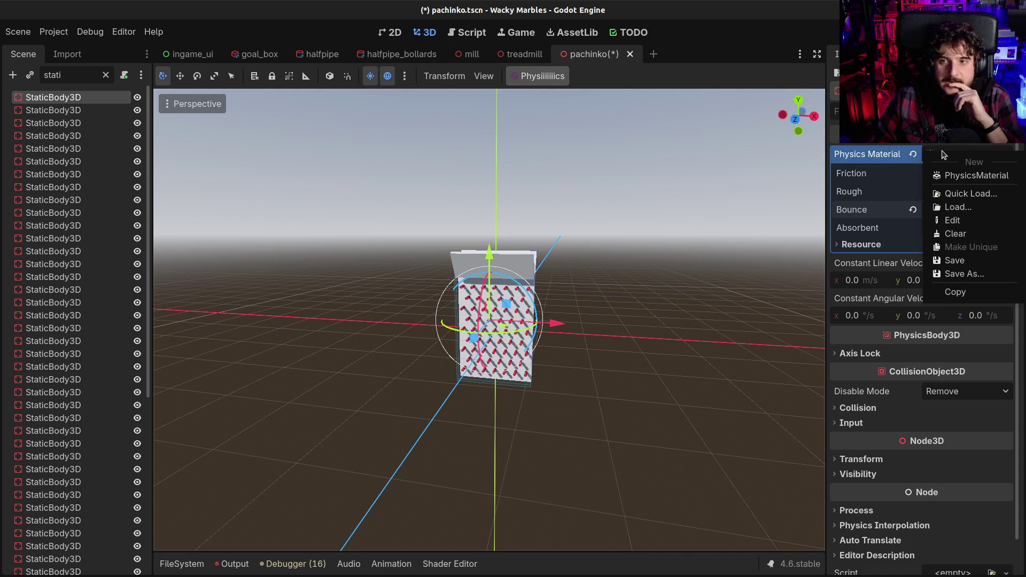
click(965, 291)
- Paste the copied physics material onto all filtered StaticBody3D nodes
click(65, 110)
scroll(59, 138, down, 10)
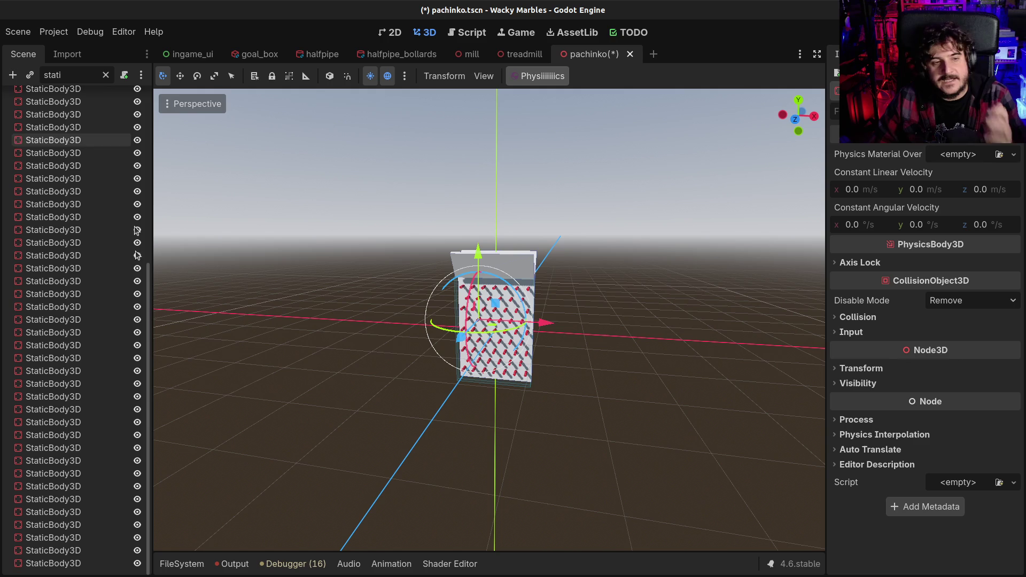
shift+click(59, 564)
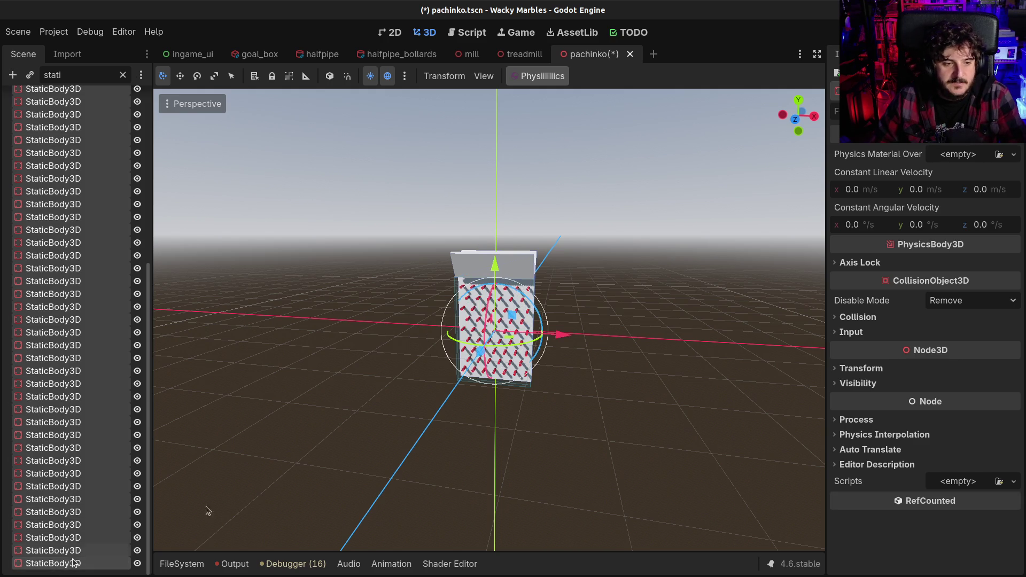
click(978, 155)
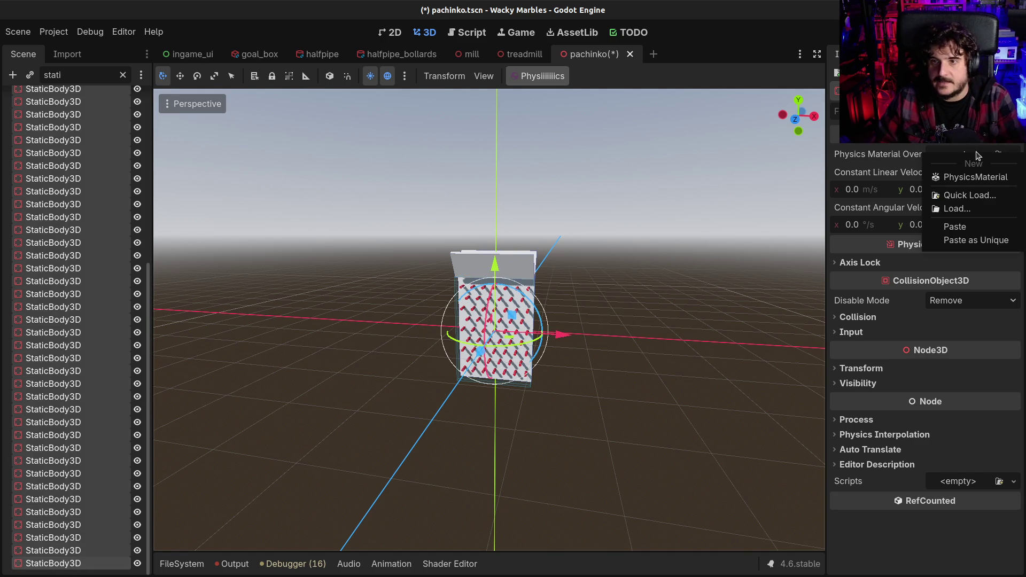
click(963, 226)
- Set the shared material's Bounce to 0.5, verify it on another body, and clear the filter
click(43, 218)
scroll(79, 240, up, 2)
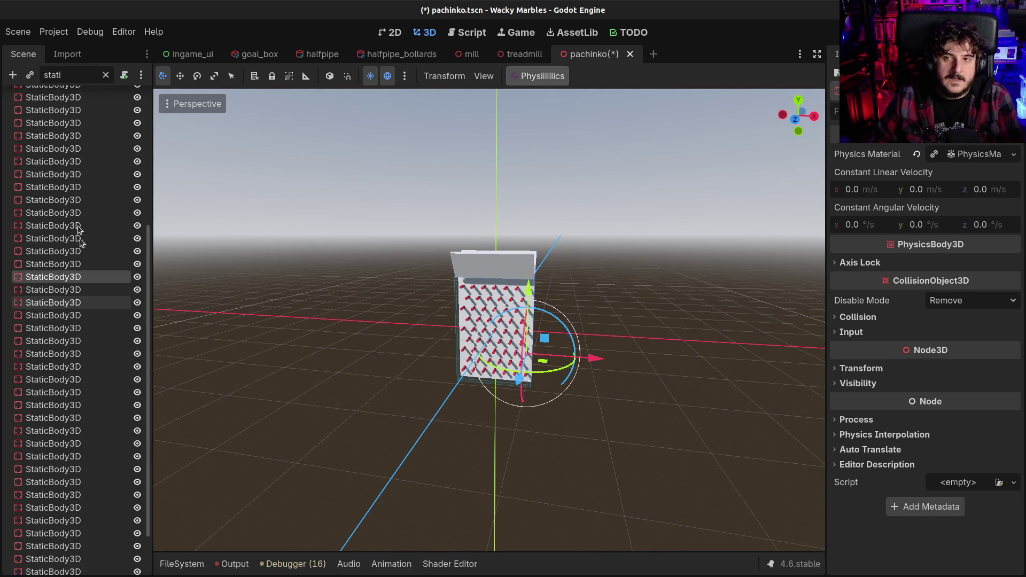
scroll(79, 240, up, 5)
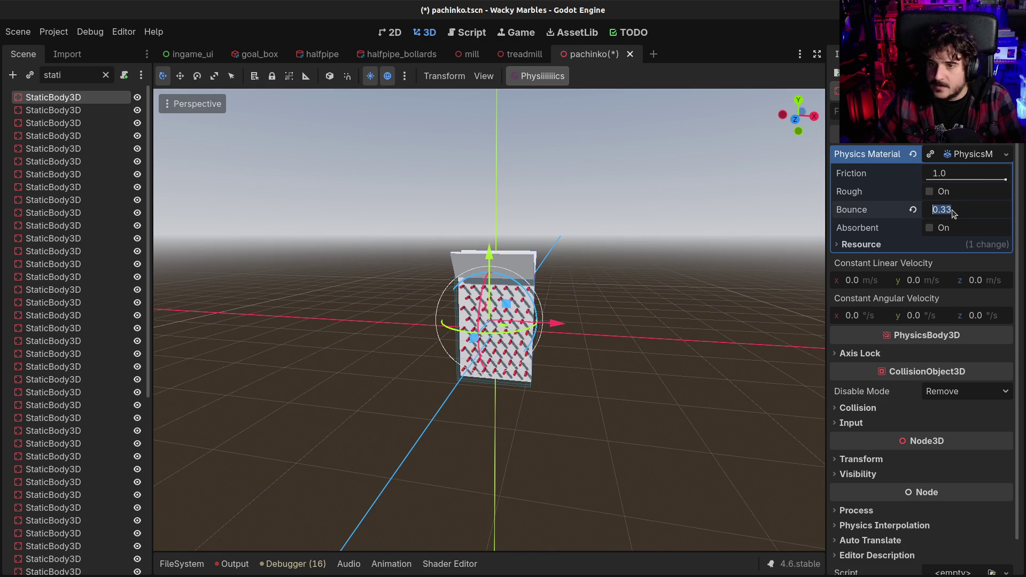
scroll(954, 214, down, 2)
text(.5)
click(73, 110)
click(967, 155)
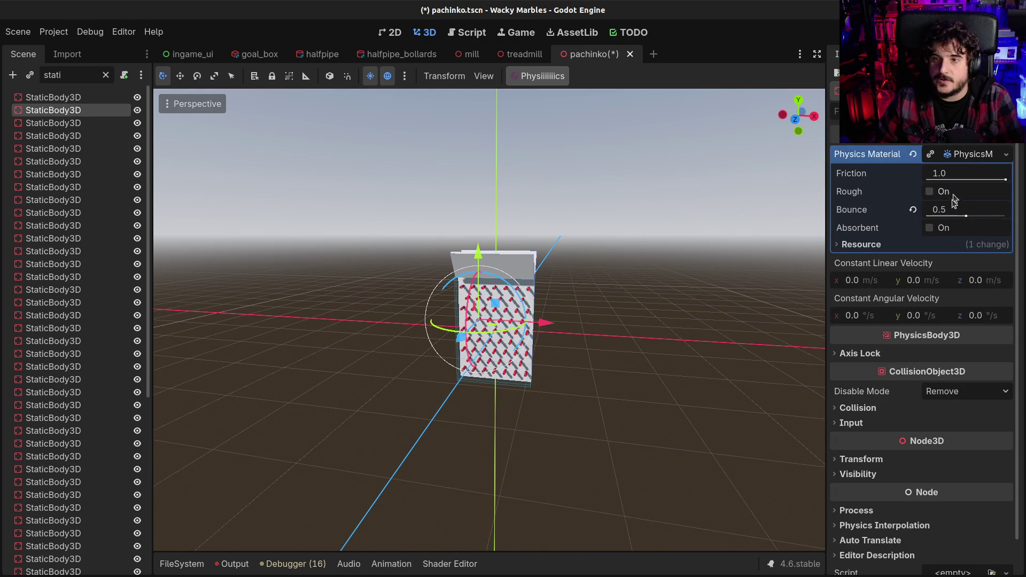
click(37, 98)
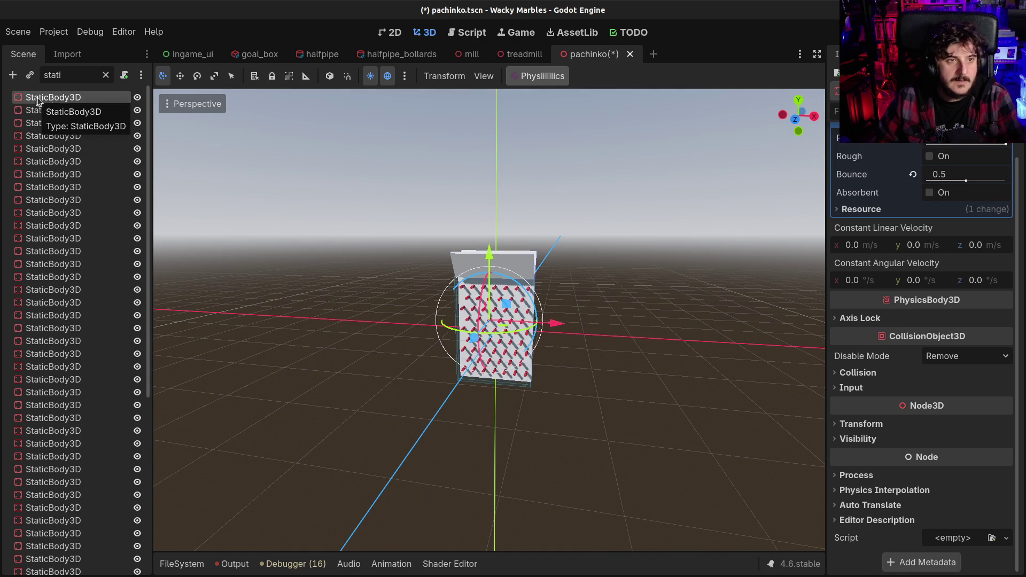
click(106, 75)
drag(463, 228, 427, 275)
click(97, 149)
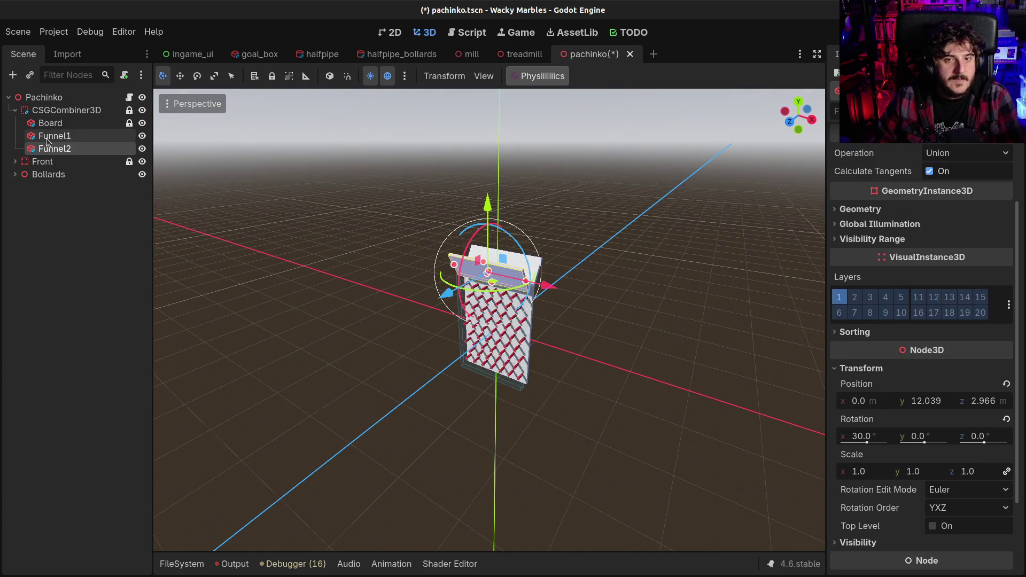
- Add a Marker3D under CSGCombiner3D and raise it above the funnel
click(46, 138)
scroll(455, 254, up, 5)
drag(406, 251, 455, 254)
scroll(455, 254, down, 5)
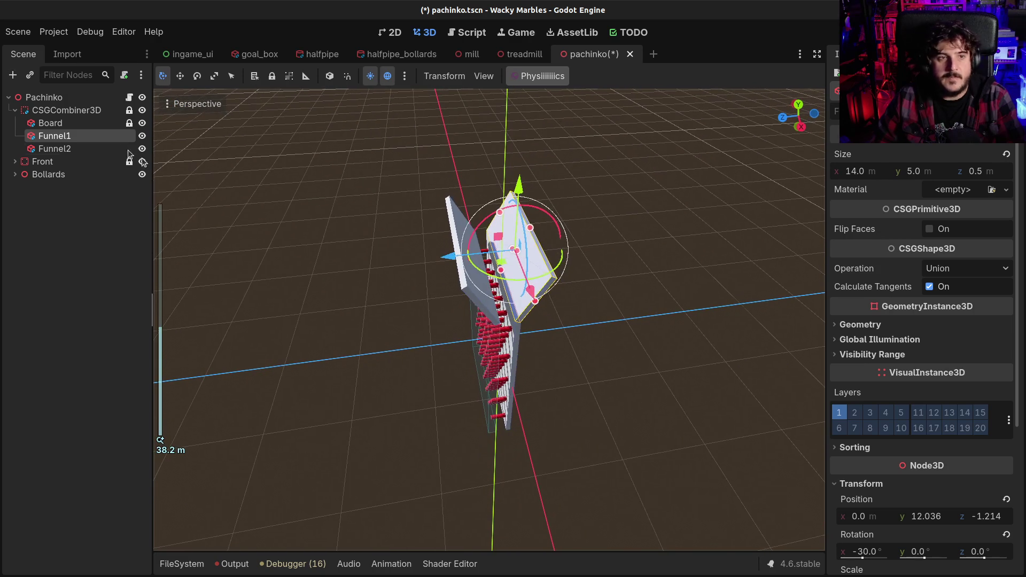
click(84, 112)
key(ctrl+a)
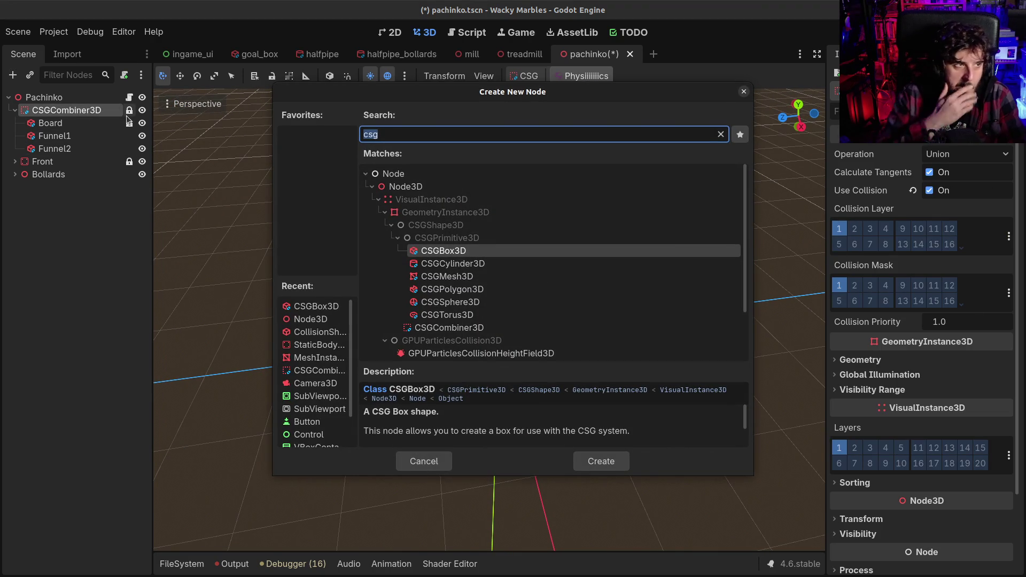
key(Escape)
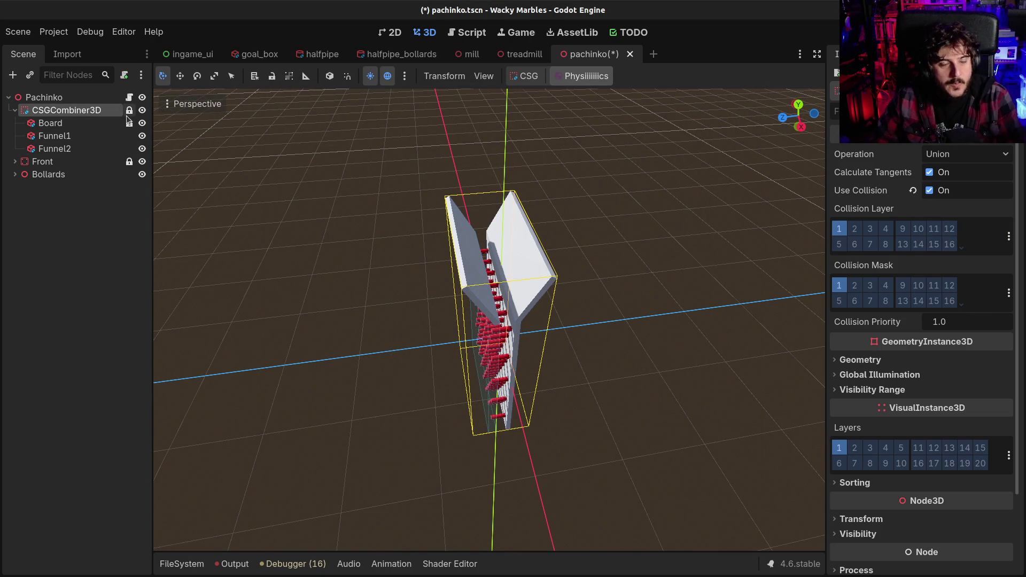
key(ctrl+a)
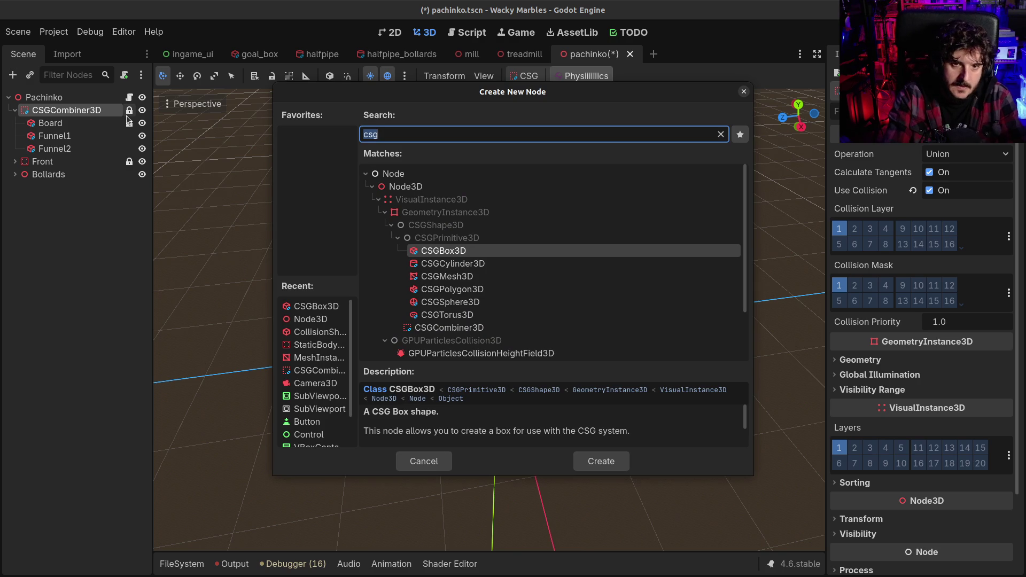
text(marker)
key(Return)
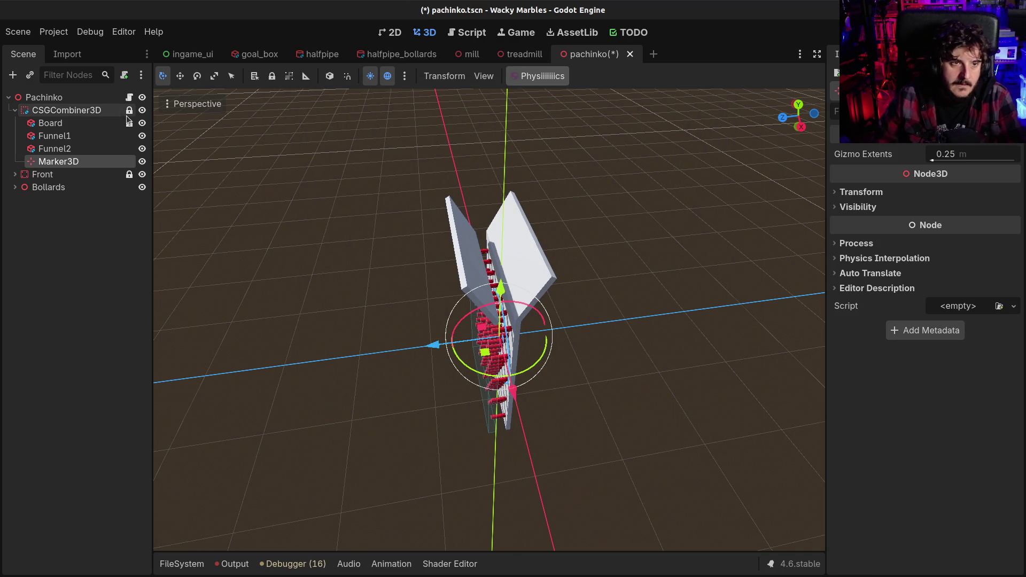
mouse_move(496, 300)
mouse_down()
mouse_move(494, 214)
mouse_move(534, 237)
mouse_move(614, 247)
mouse_up()
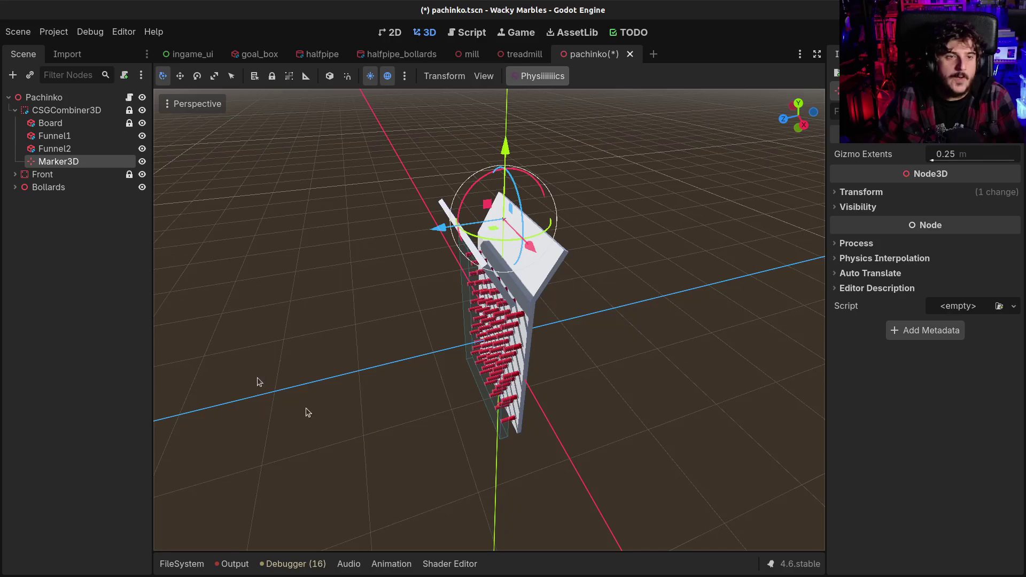
- Instance marble.tscn under Marker3D, replacing a misplaced first attempt
click(182, 564)
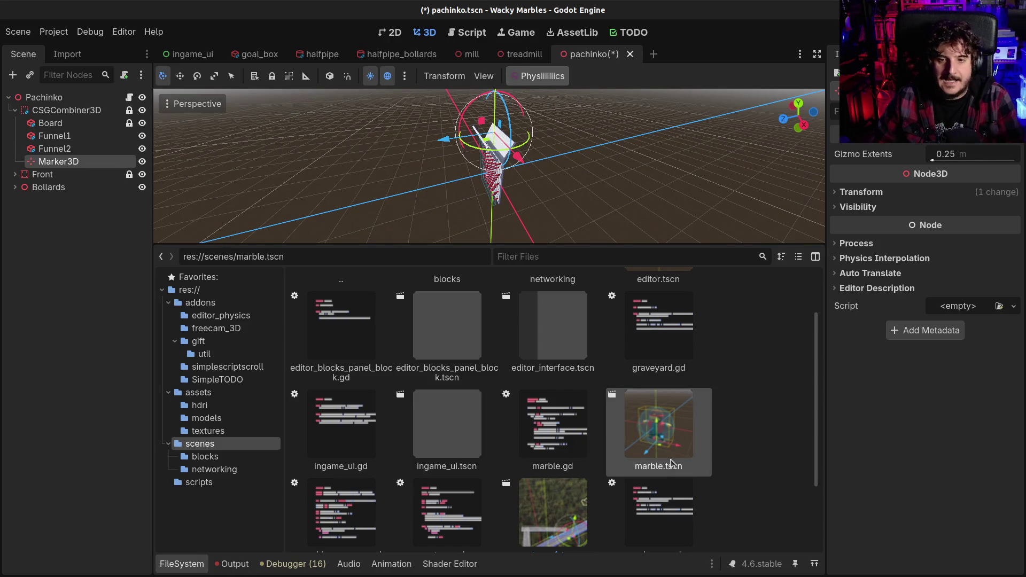
drag(106, 178, 64, 163)
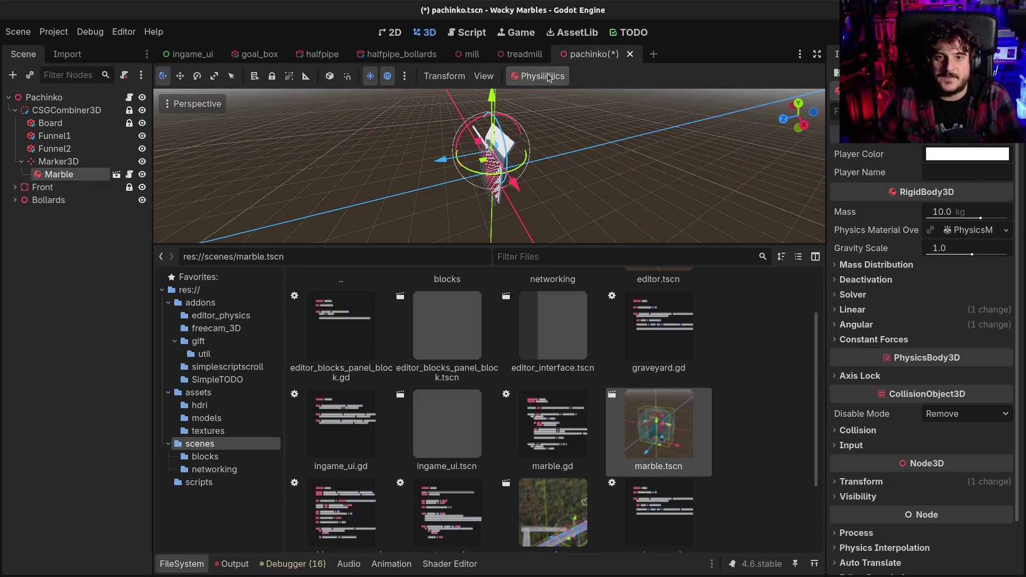
click(48, 200)
click(58, 161)
click(49, 176)
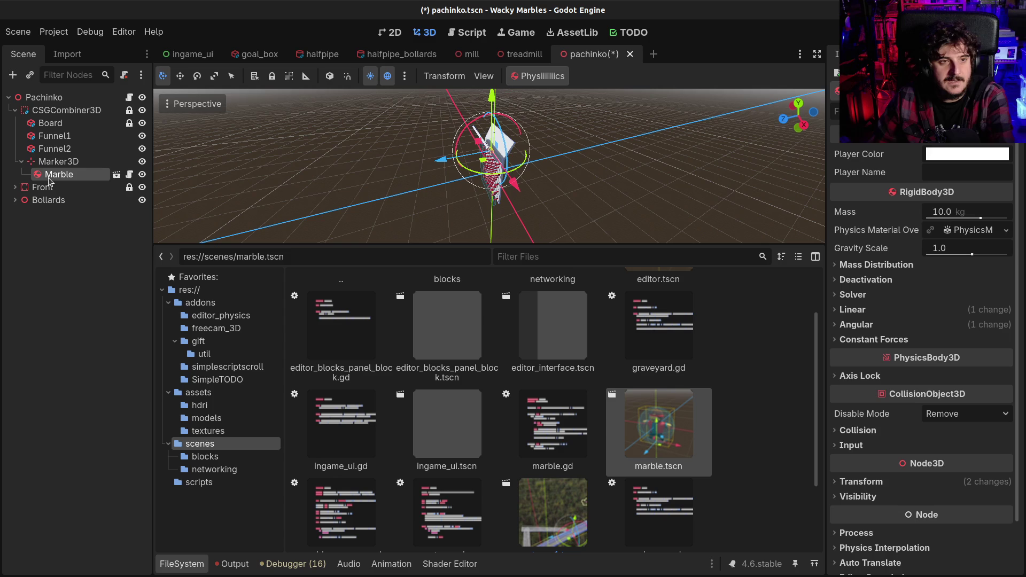
key(Delete)
key(Return)
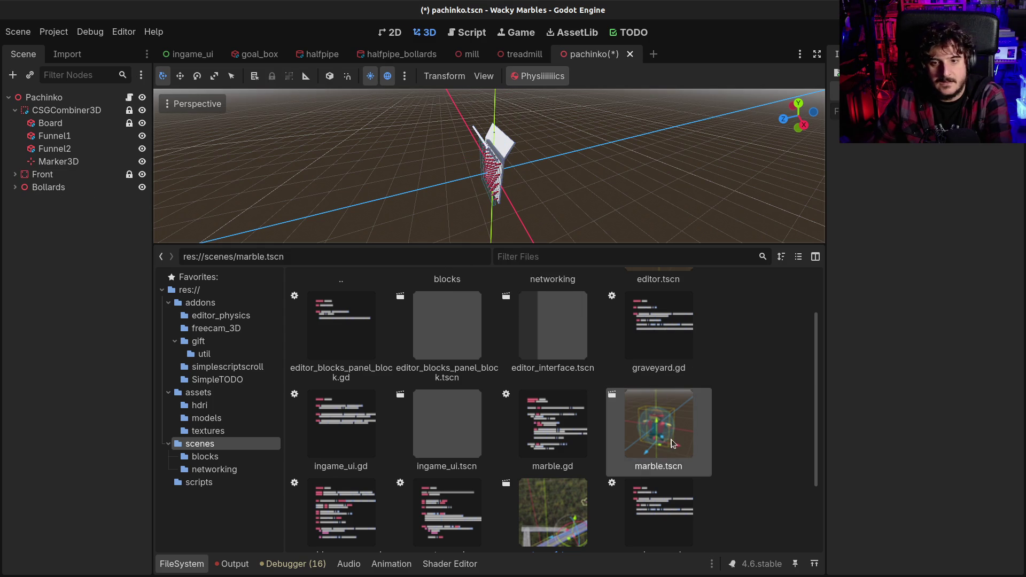
drag(221, 313, 46, 162)
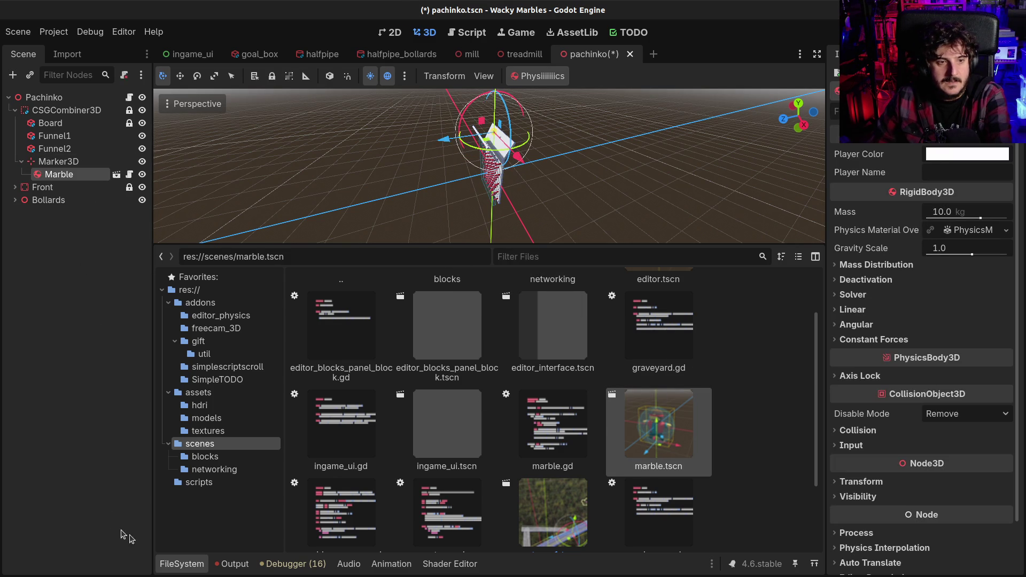
click(173, 564)
drag(472, 305, 534, 318)
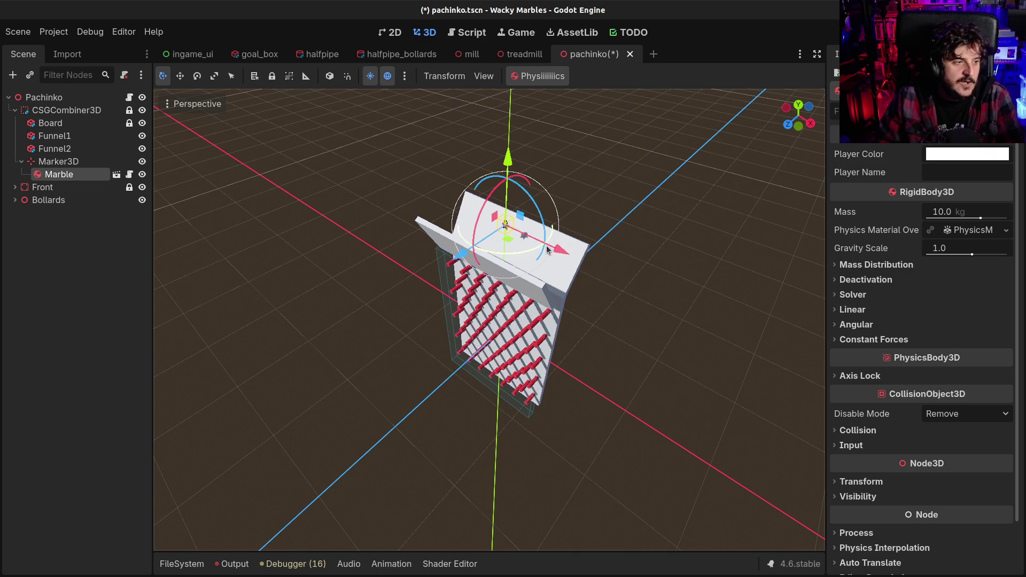
scroll(547, 249, up, 10)
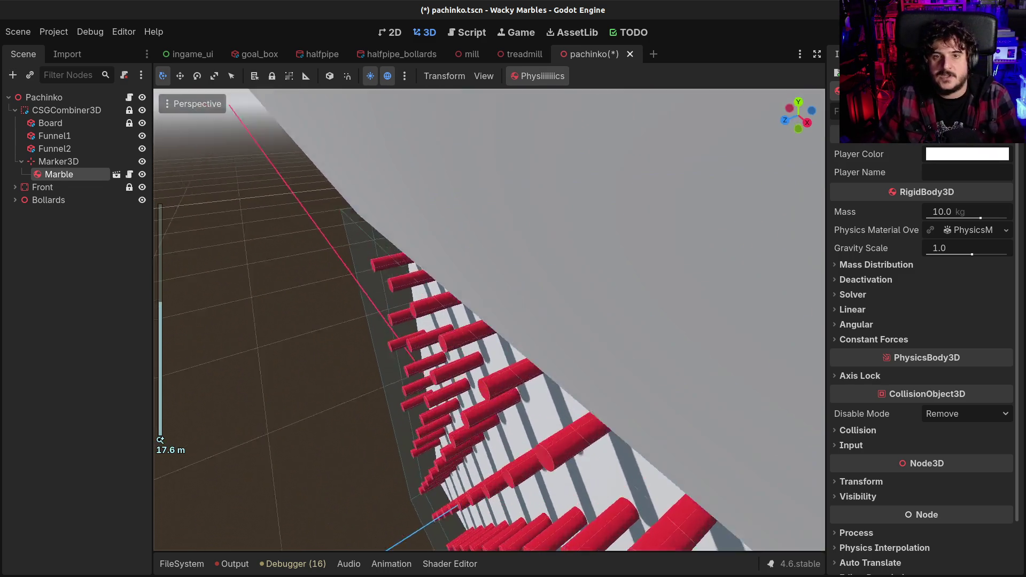
- Frame the Marble and run the physics simulation to drop it through the pegboard
key(f)
scroll(446, 256, up, 5)
mouse_move(481, 320)
mouse_down()
mouse_move(598, 289)
mouse_move(589, 239)
mouse_up()
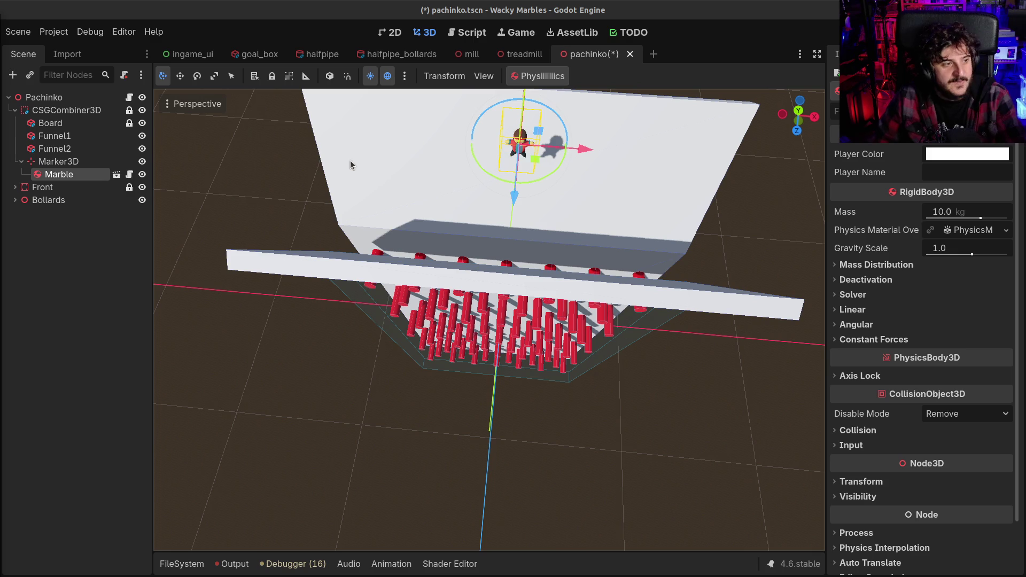
mouse_move(772, 210)
mouse_down()
mouse_move(521, 206)
mouse_move(558, 255)
mouse_move(560, 236)
mouse_move(452, 294)
mouse_move(609, 258)
mouse_move(607, 163)
mouse_up()
click(540, 80)
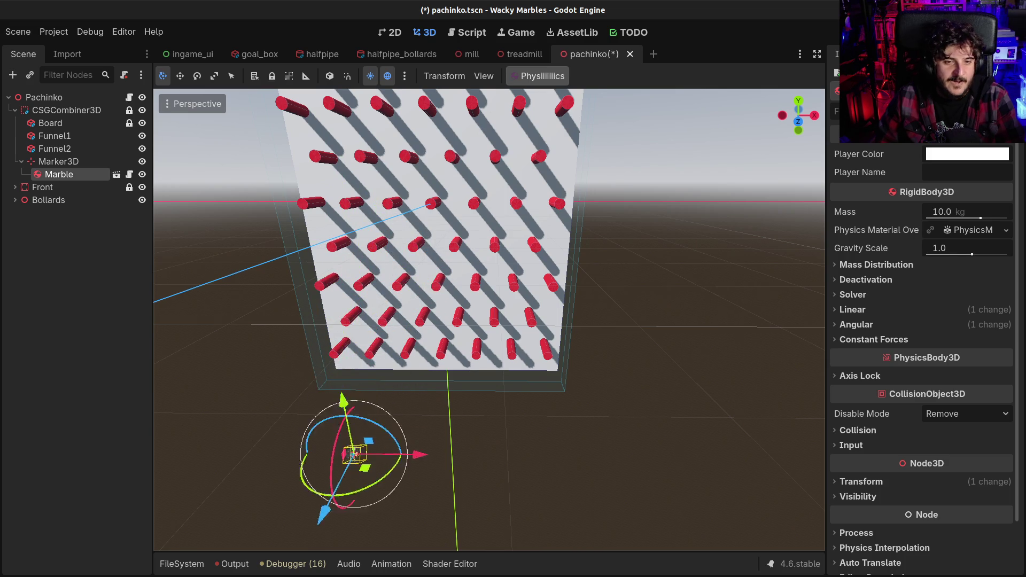
- Delete the Marble node after the run
click(67, 240)
click(67, 174)
key(Delete)
key(Return)
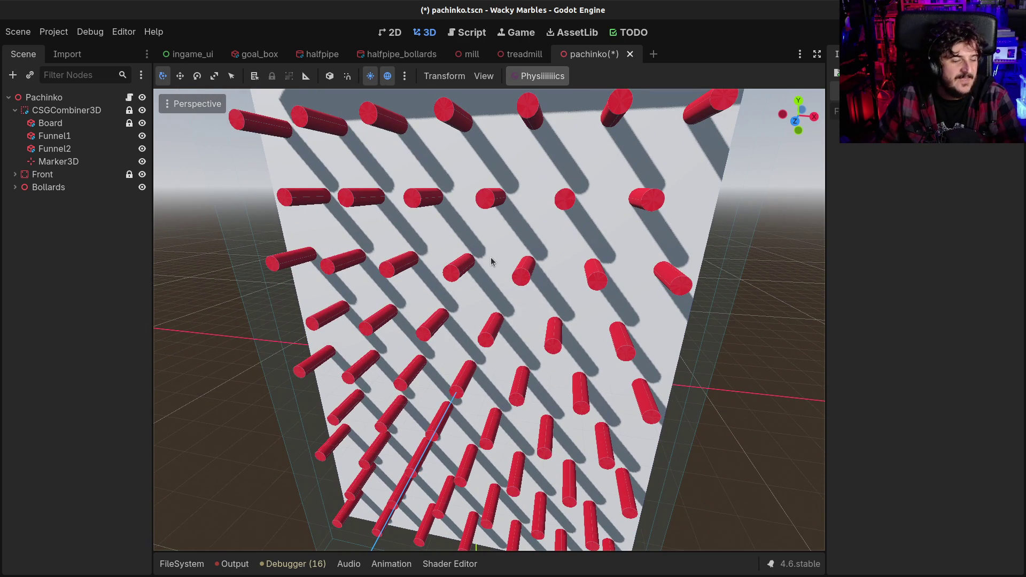
- Expand Bollards and BollardRowOdd1 in the Scene dock
click(38, 189)
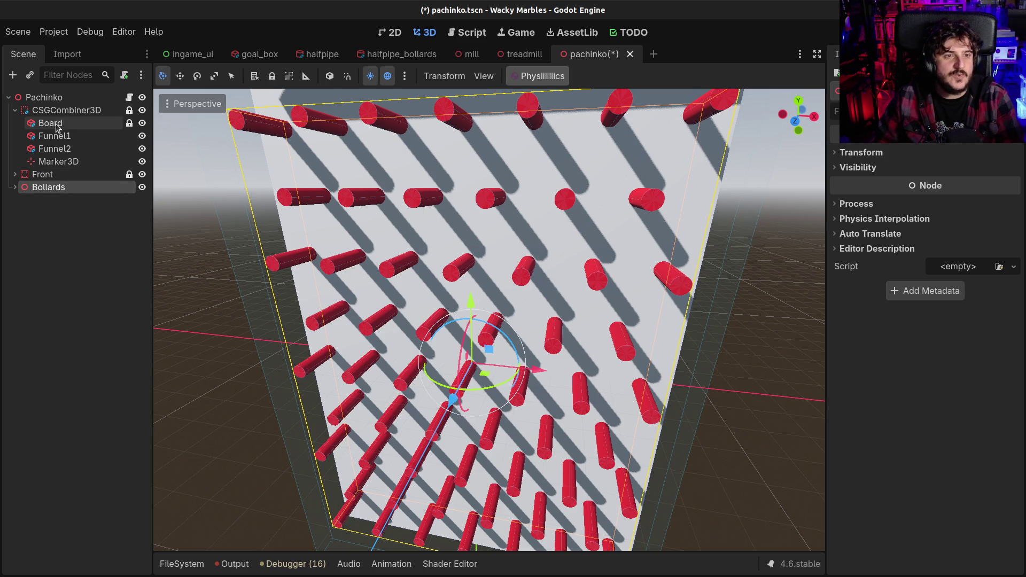
click(14, 187)
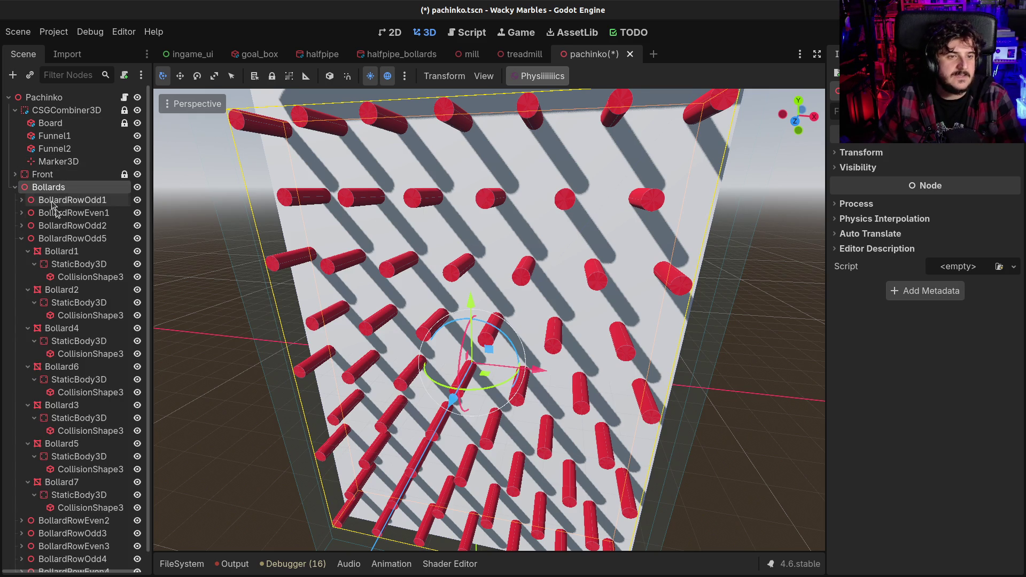
click(21, 200)
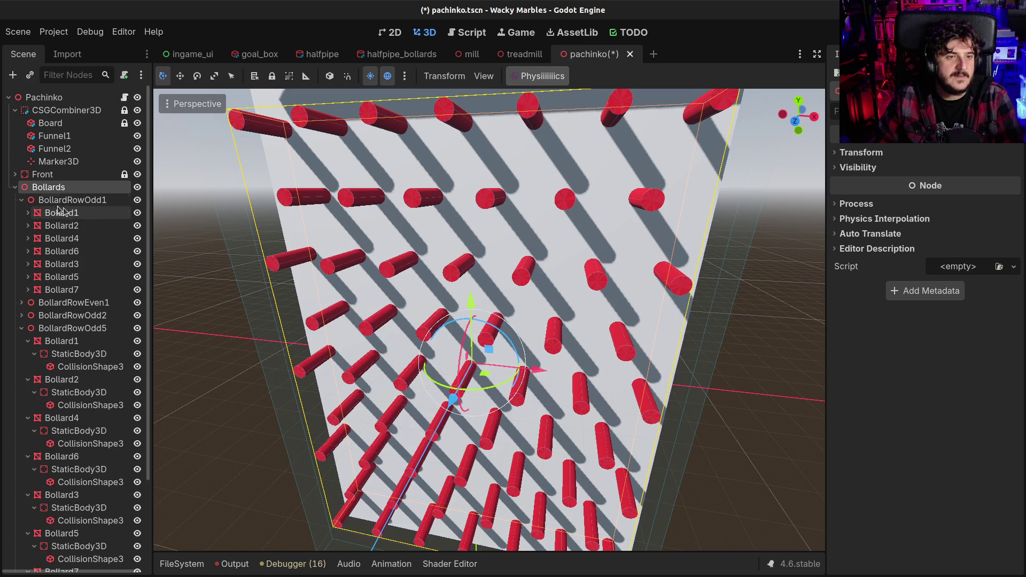